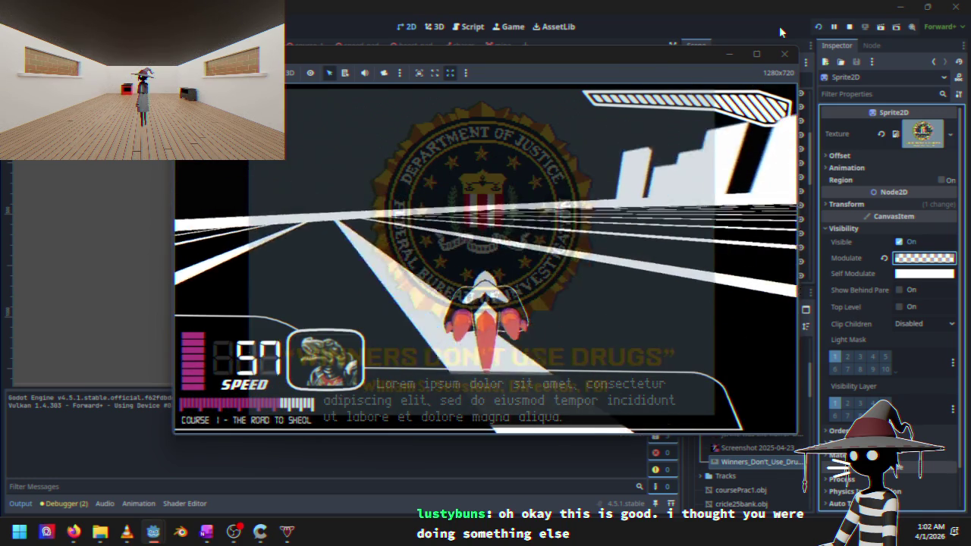
Pause the running game with Esc and choose Quit to Main Menu to end the test run
key(Escape)
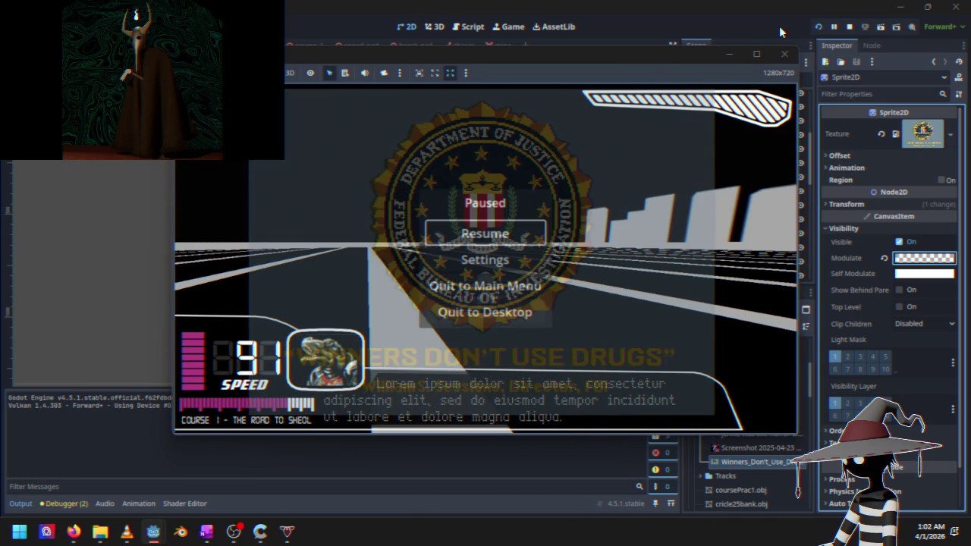
key(Down)
key(Down)
key(Down)
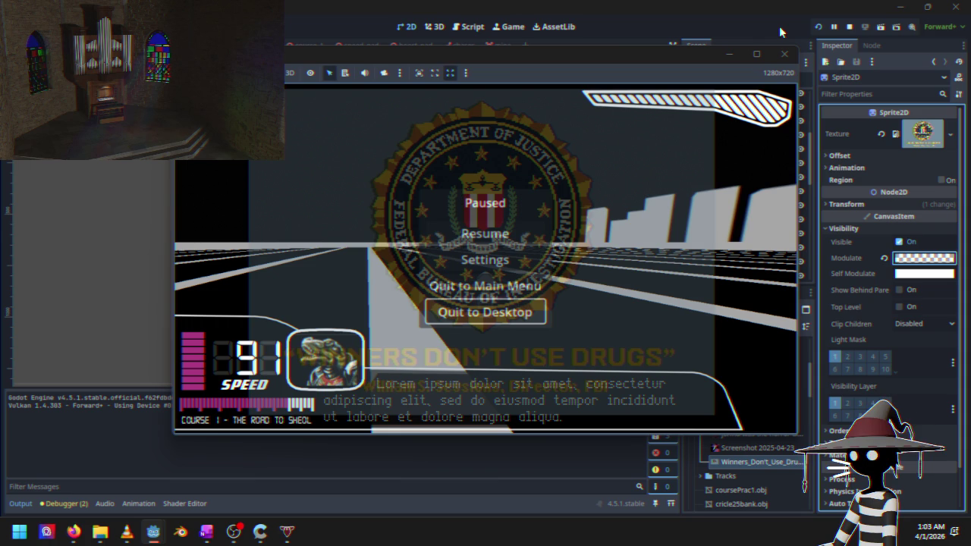
key(Up)
key(Up)
key(Up)
key(Down)
key(Down)
key(Down)
key(Up)
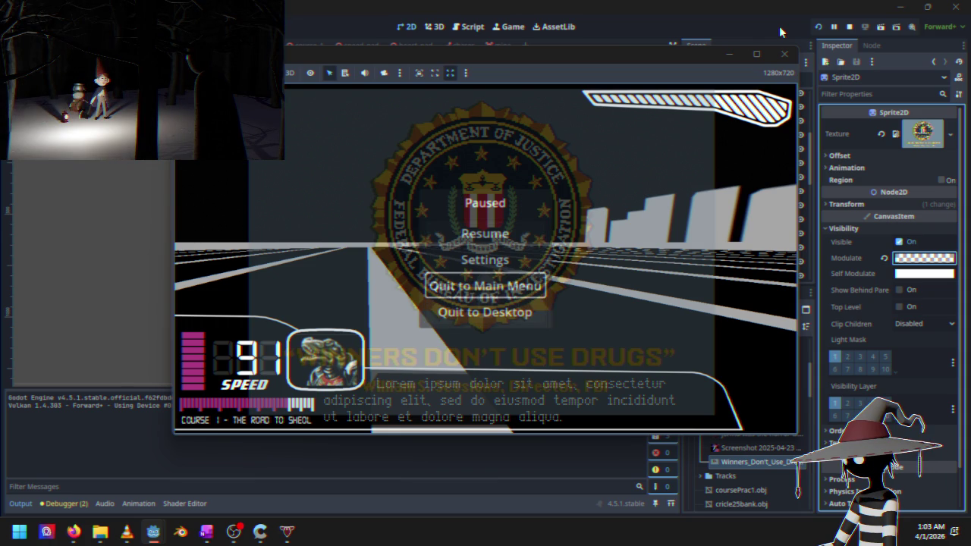
key(Down)
key(Up)
key(Down)
key(Return)
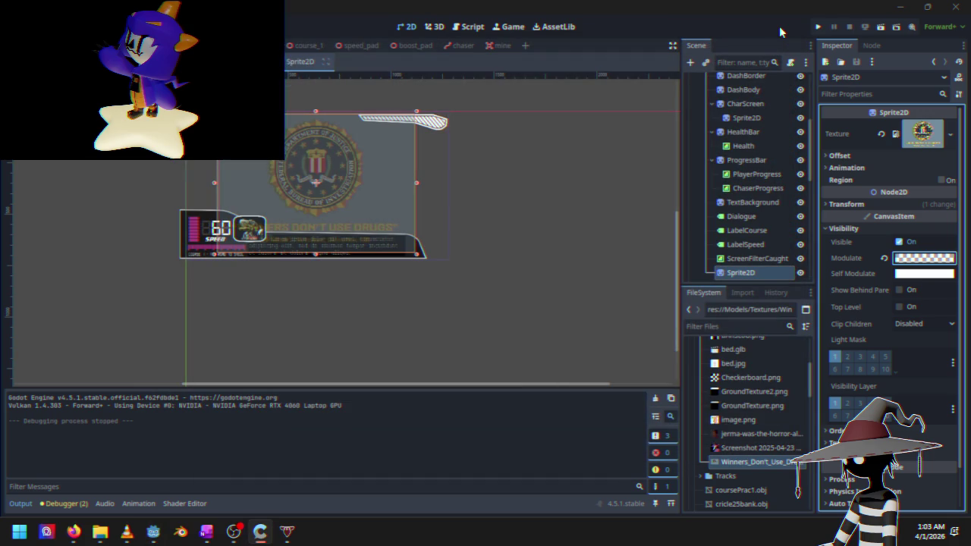
Switch to the speed_pad scene to show the pad mesh in the 3D view
click(363, 50)
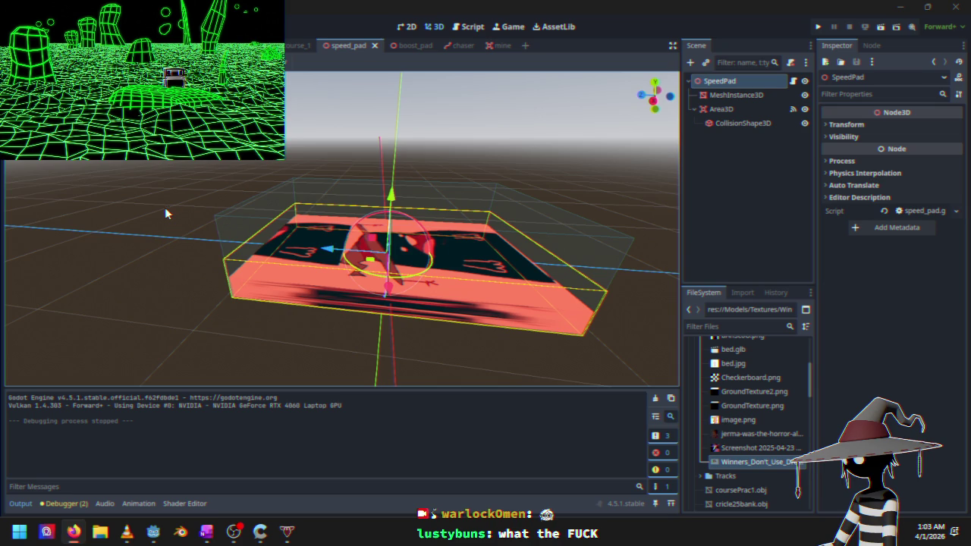
Open speed_pad.gd, scroll through Cruiser.gd's physics code, then return to speed_pad
click(602, 151)
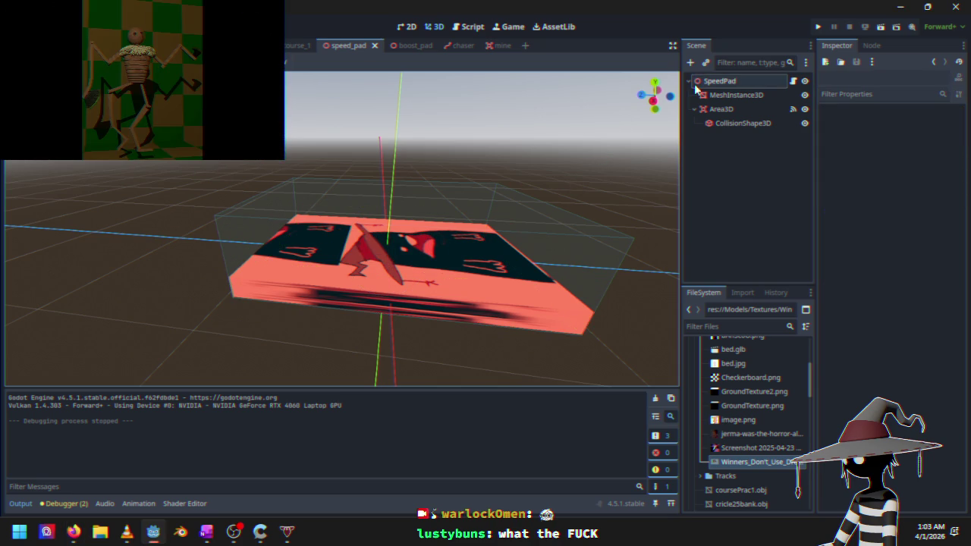
click(471, 29)
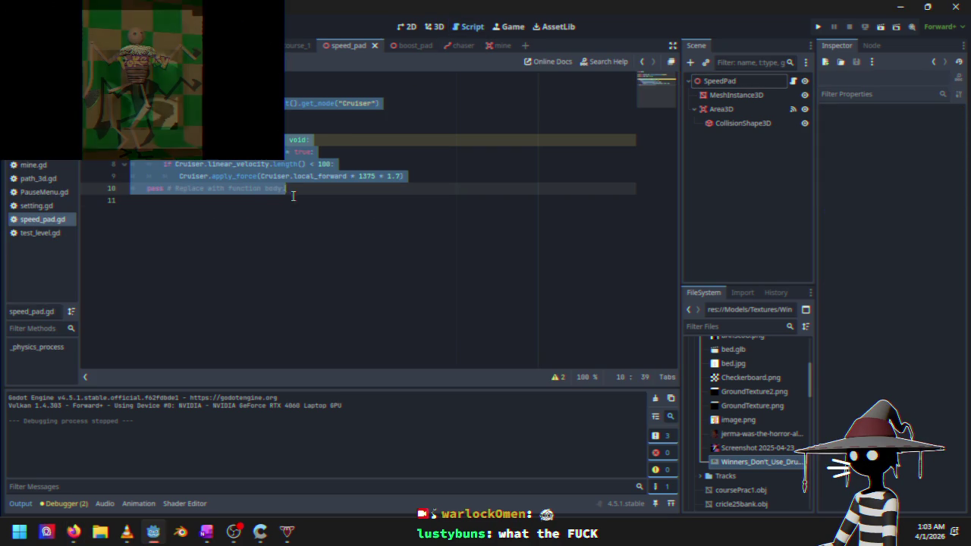
click(212, 199)
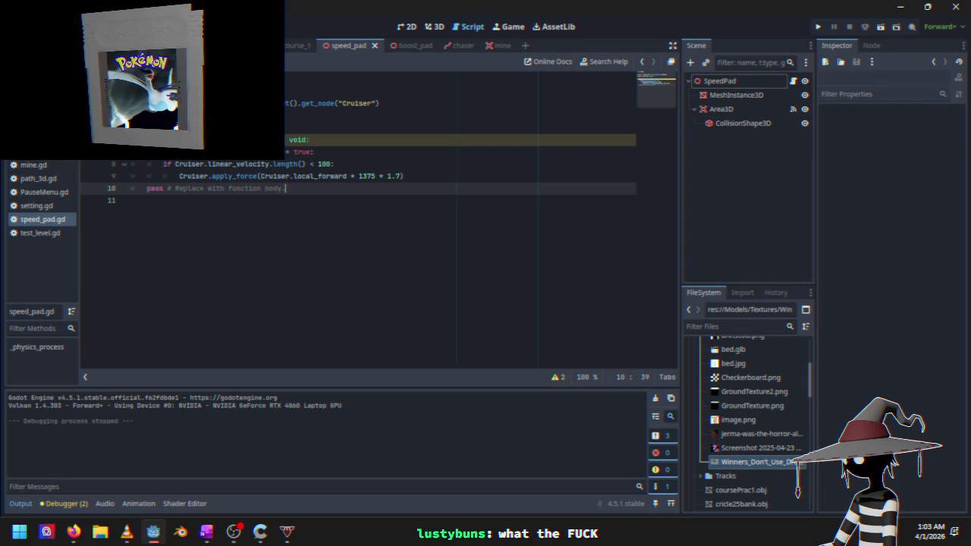
key(ctrl+shift+Tab)
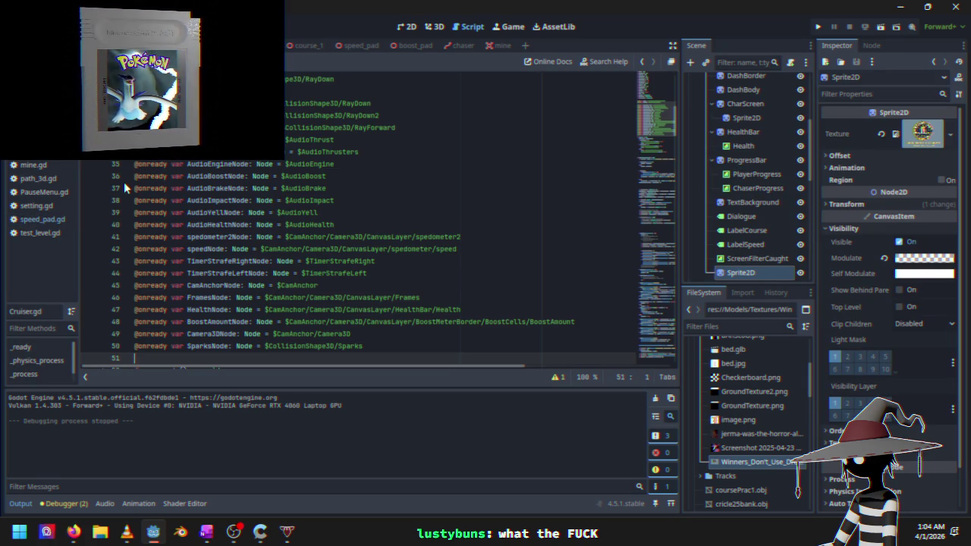
scroll(254, 283, down, 8)
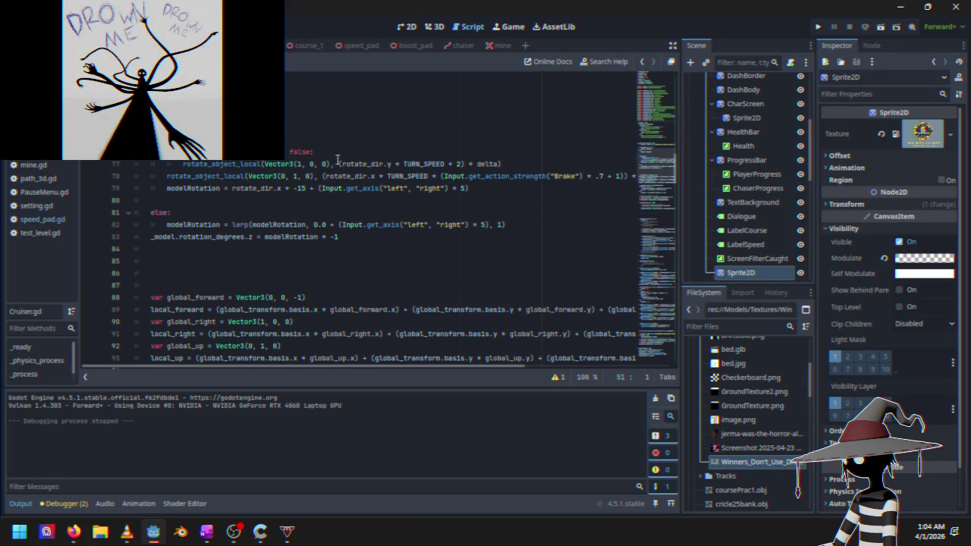
scroll(334, 163, up, 4)
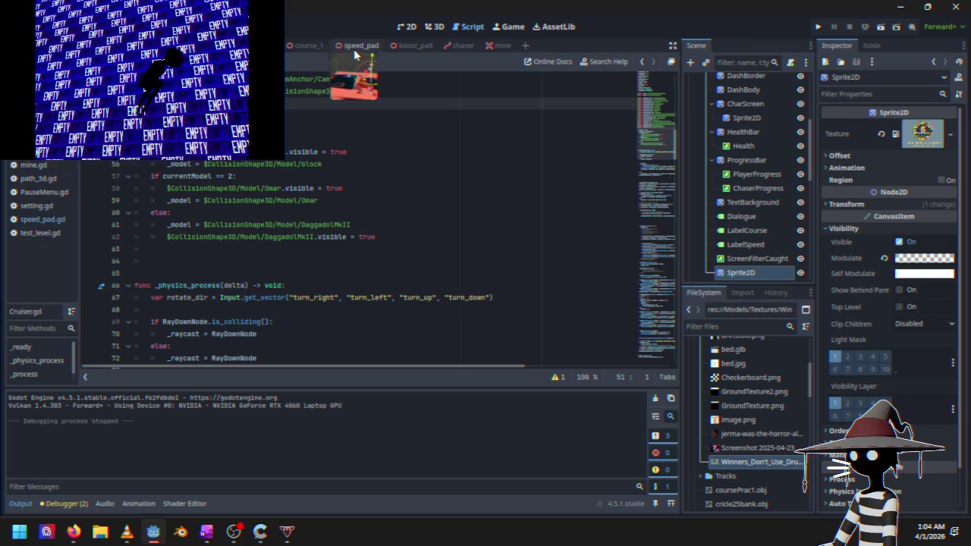
click(351, 46)
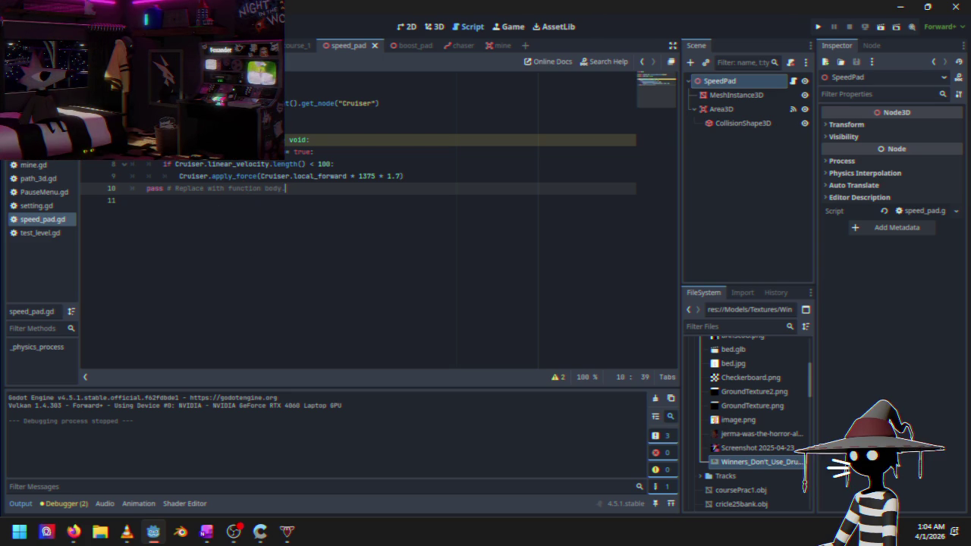
Replace speed_pad.gd lines 8–9 with pass, undo to restore the block, then switch to boost_pad
click(164, 164)
drag(164, 164, 409, 181)
key(ctrl+c)
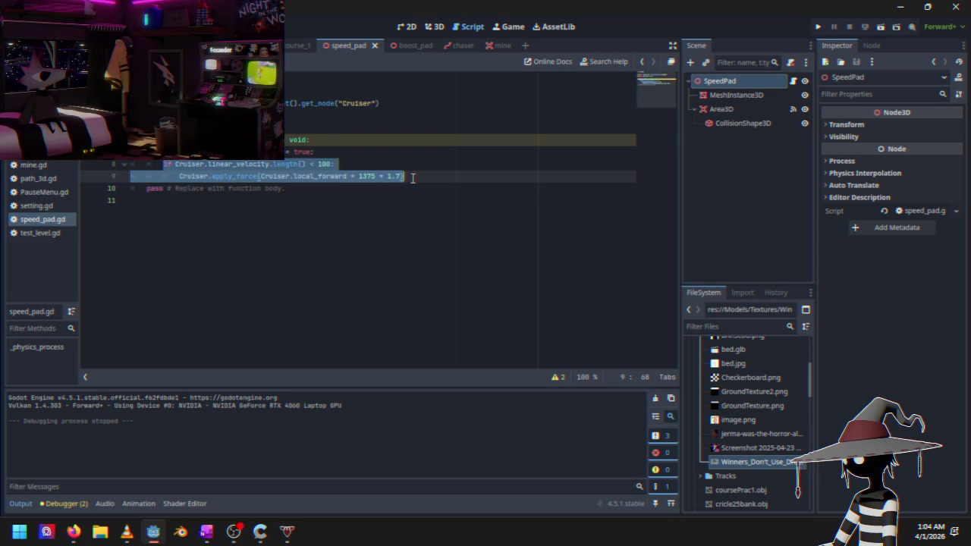
key(BackSpace)
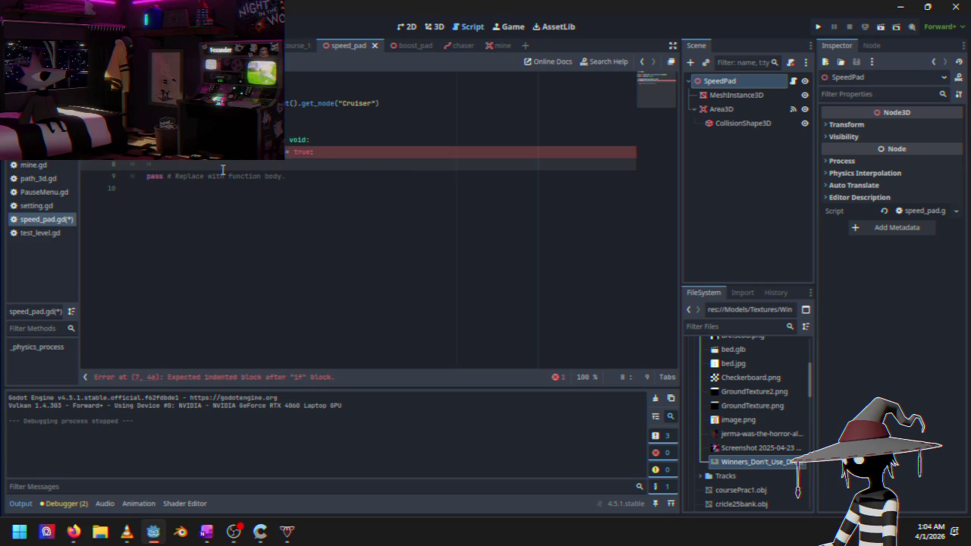
text(pass)
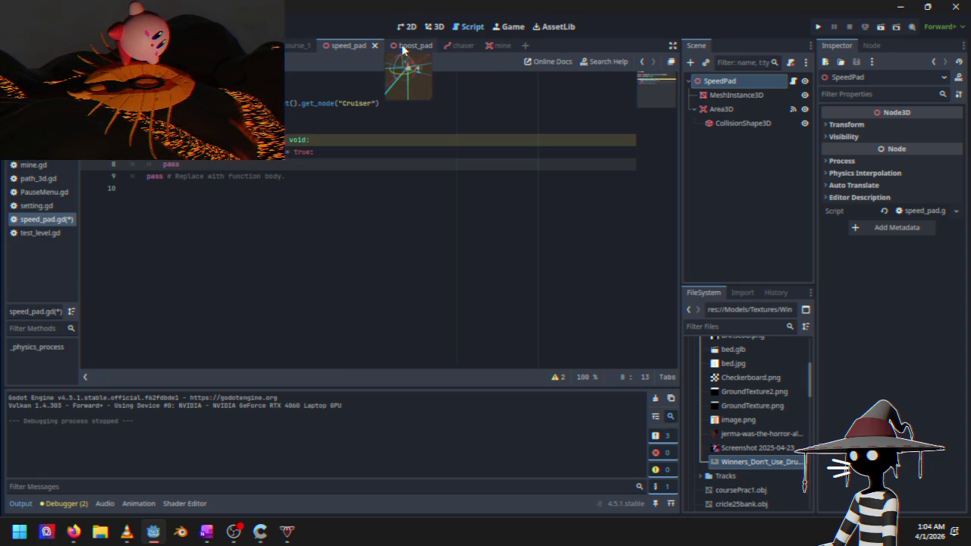
key(ctrl+v)
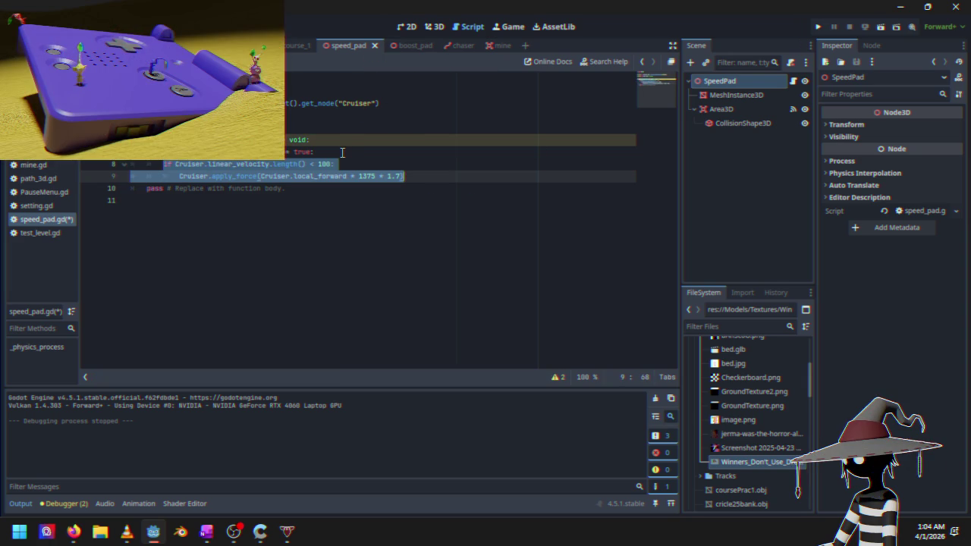
click(413, 45)
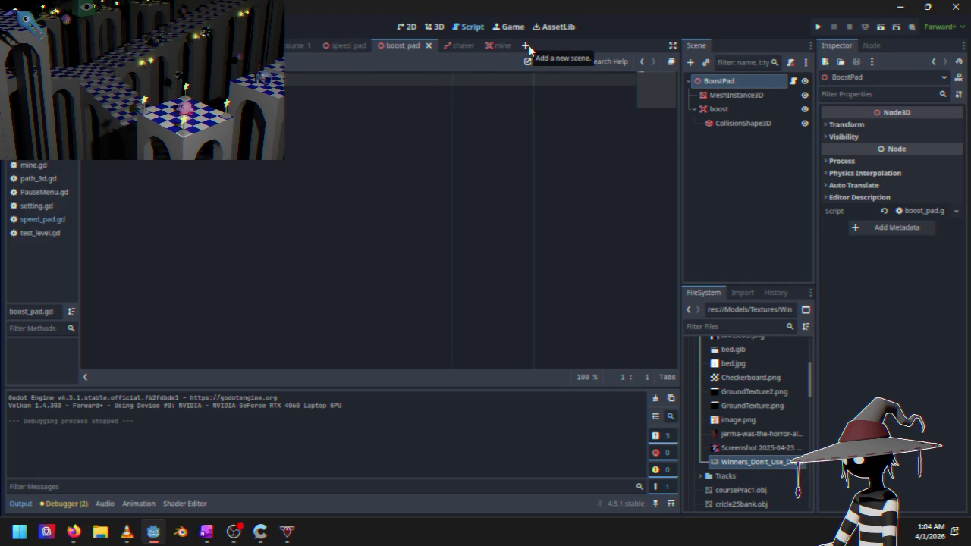
Browse the boost_pad, chaser and speed_pad scenes, showing the speed pad in 3D
right_click(398, 43)
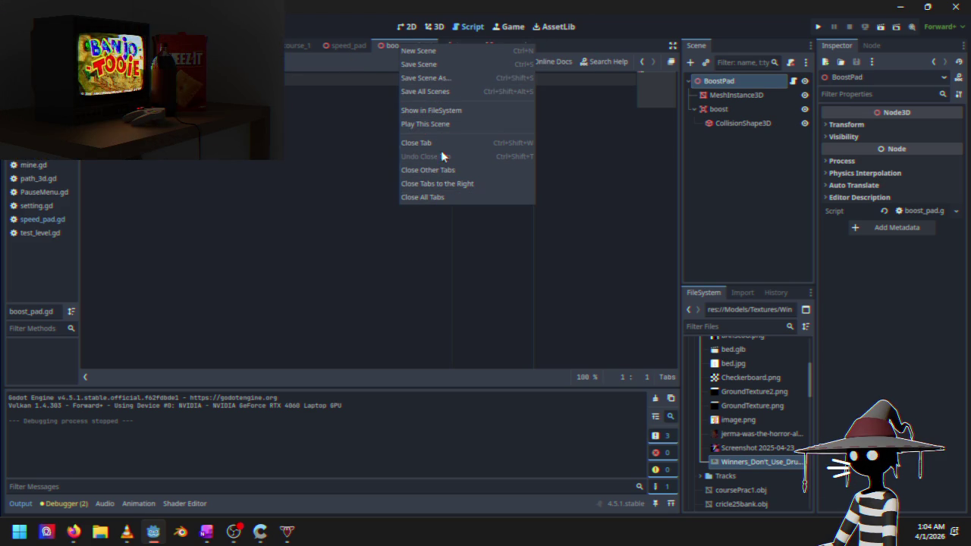
click(387, 45)
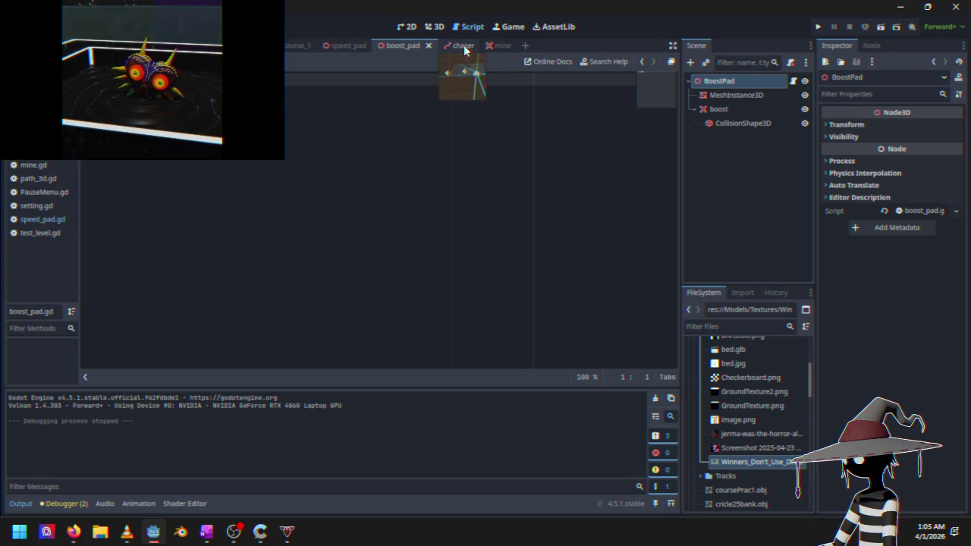
click(463, 46)
click(398, 46)
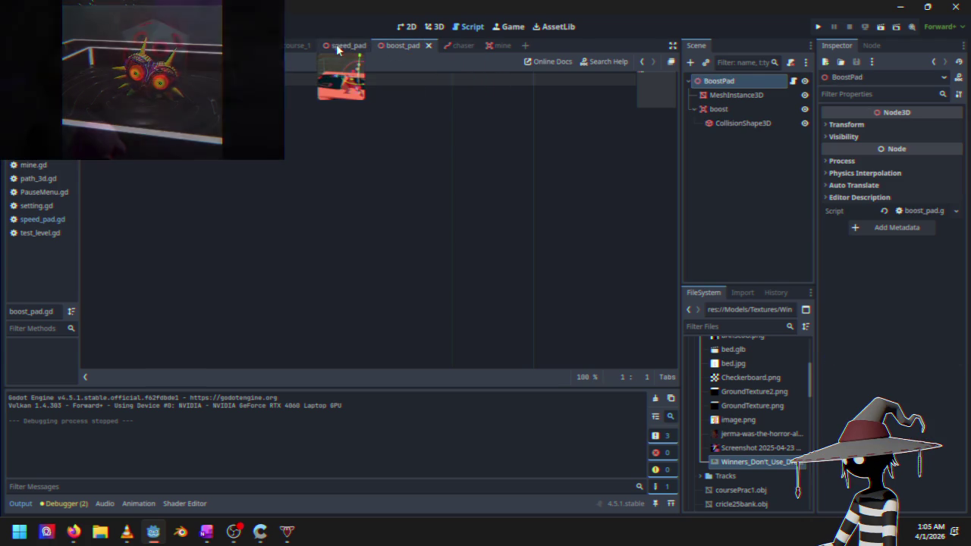
click(357, 45)
click(434, 27)
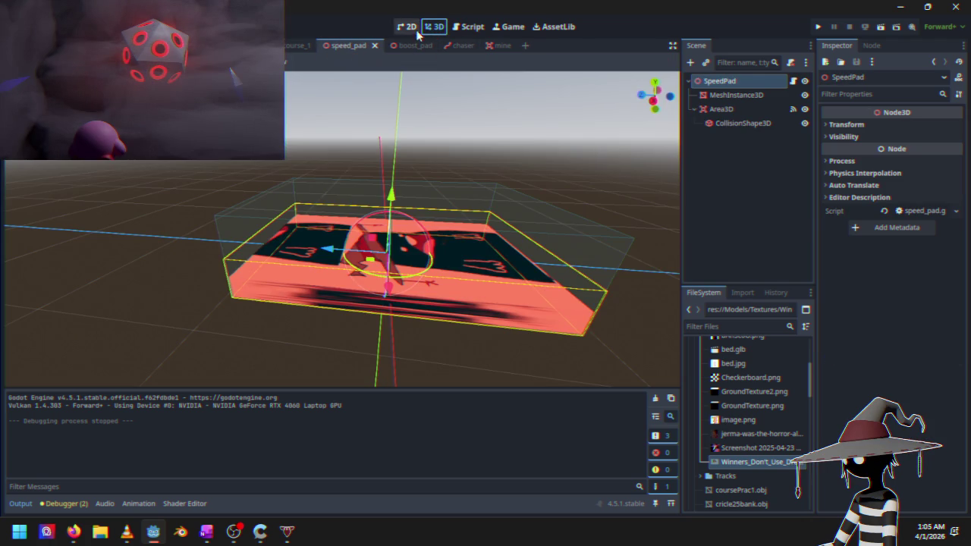
Create a new scene with a 3D Scene (Node3D) root
click(405, 47)
click(407, 26)
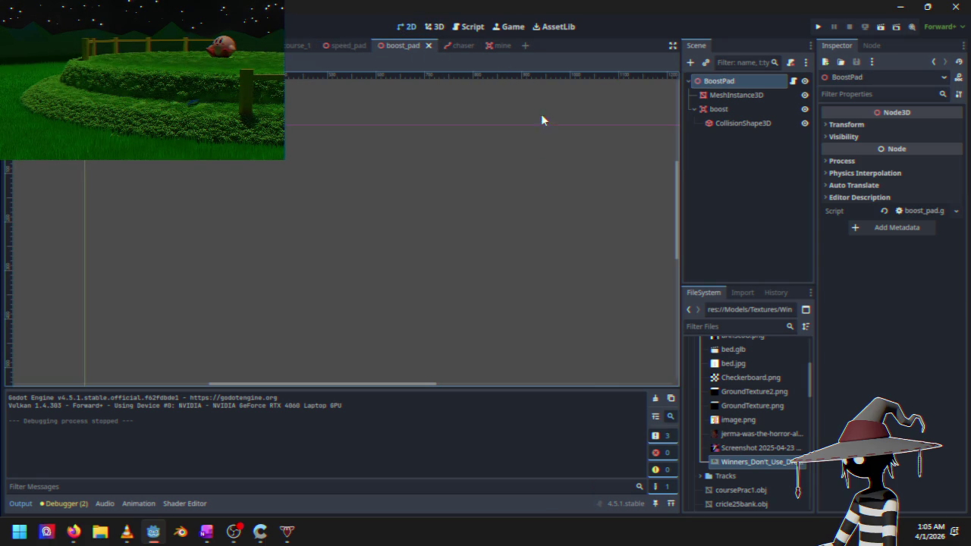
click(525, 46)
click(750, 130)
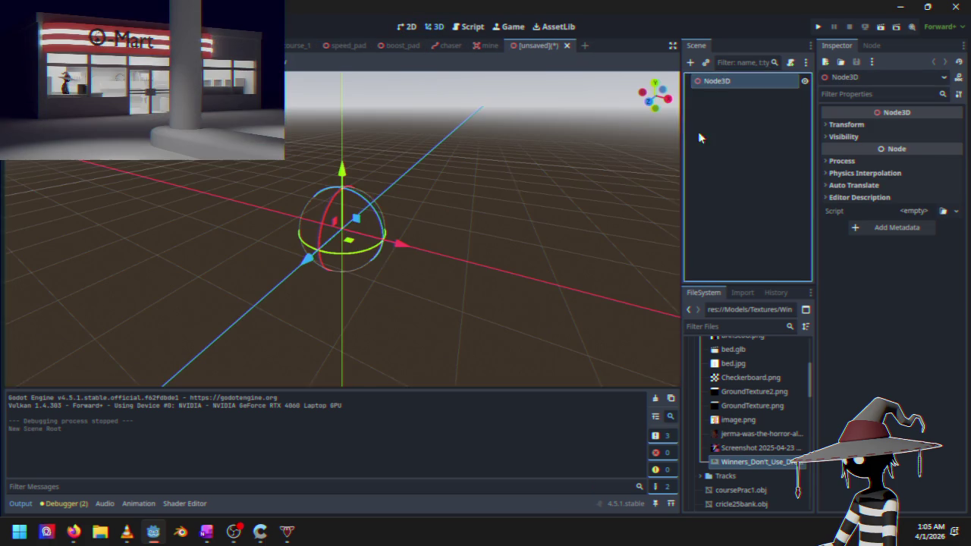
Rename the new scene's root Node3D to 'recharge pad' in the Scene dock
double_click(730, 82)
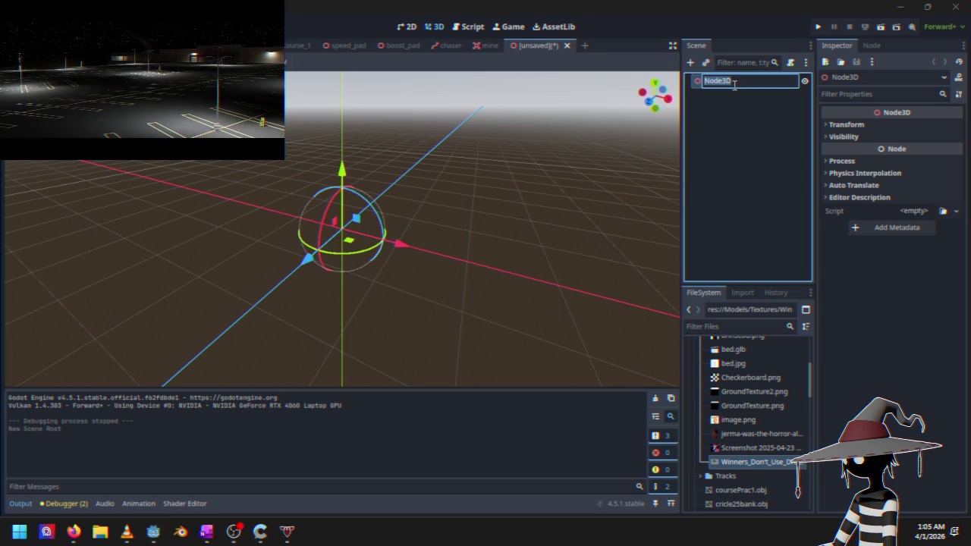
text(Read)
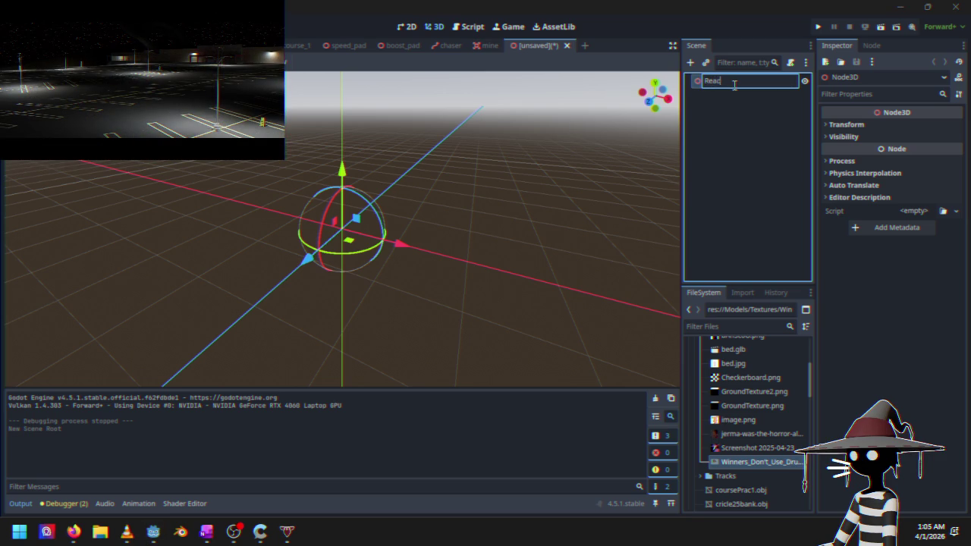
key(BackSpace)
key(BackSpace)
key(BackSpace)
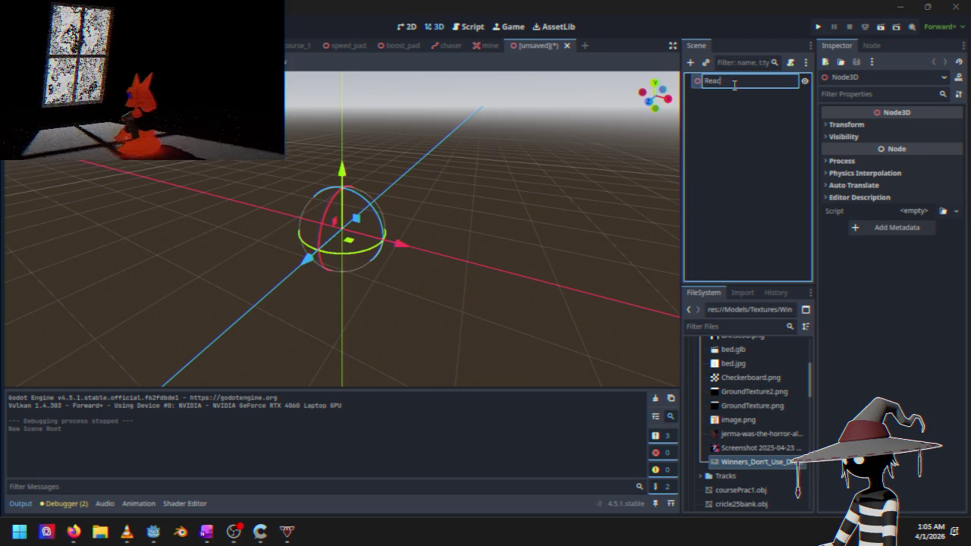
text(ch)
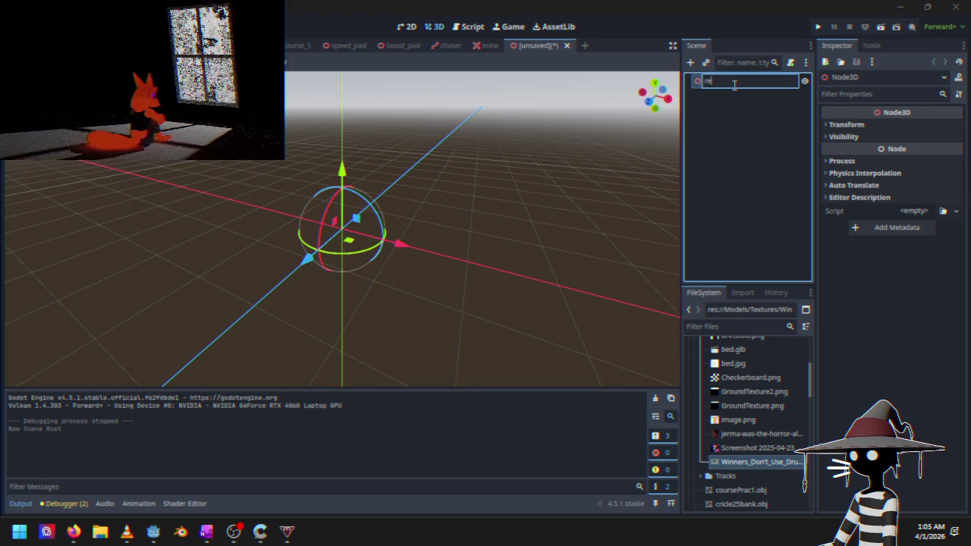
text(arge)
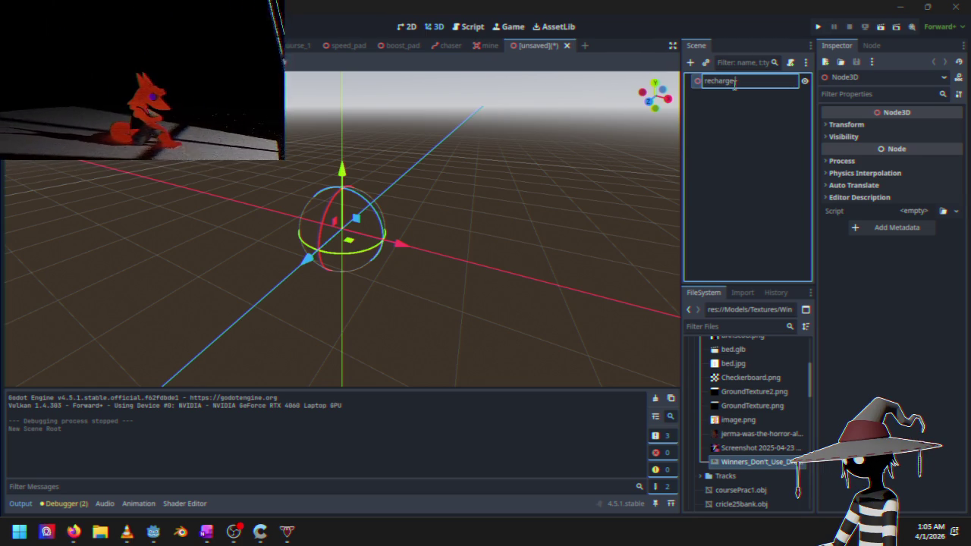
text(_pad)
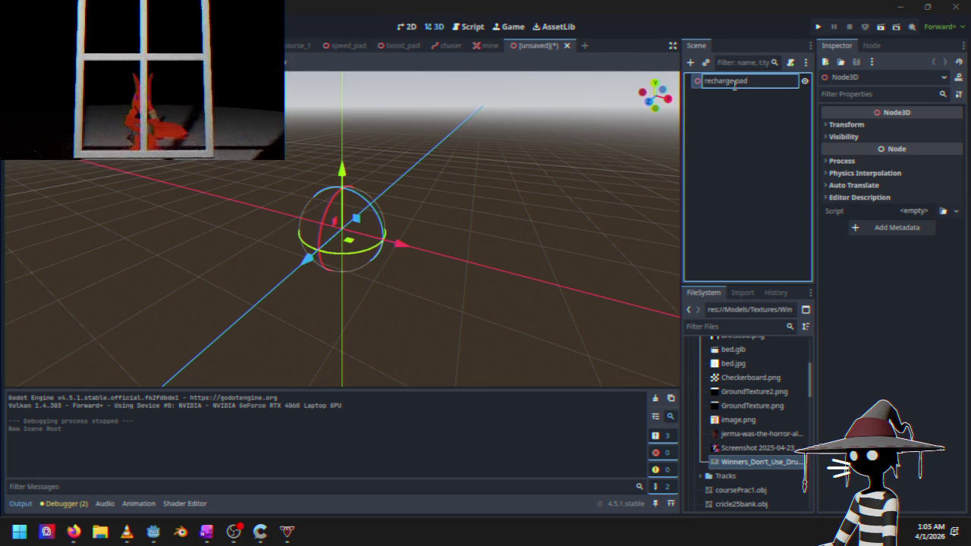
key(Return)
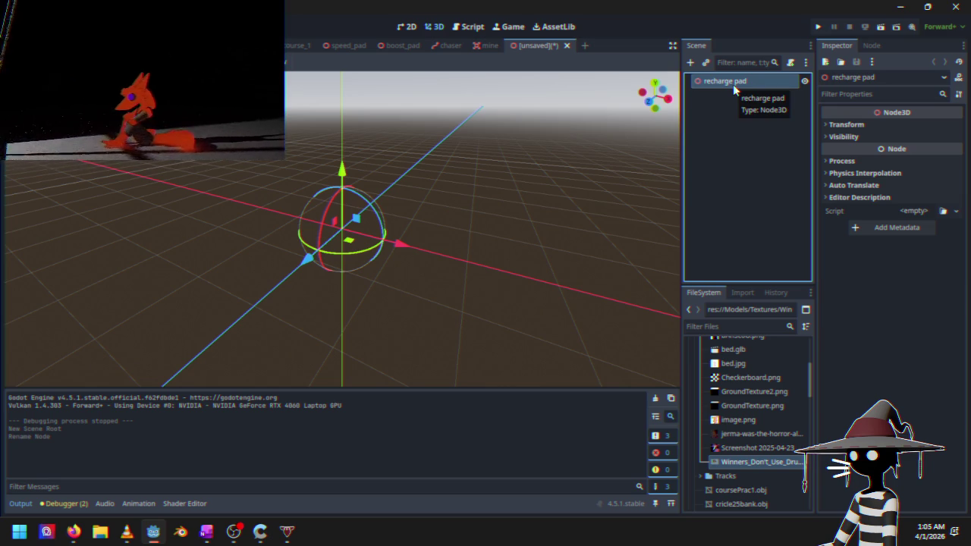
Copy the speed pad's MeshInstance3D, Area3D and CollisionShape3D nodes
click(346, 46)
click(300, 46)
click(345, 47)
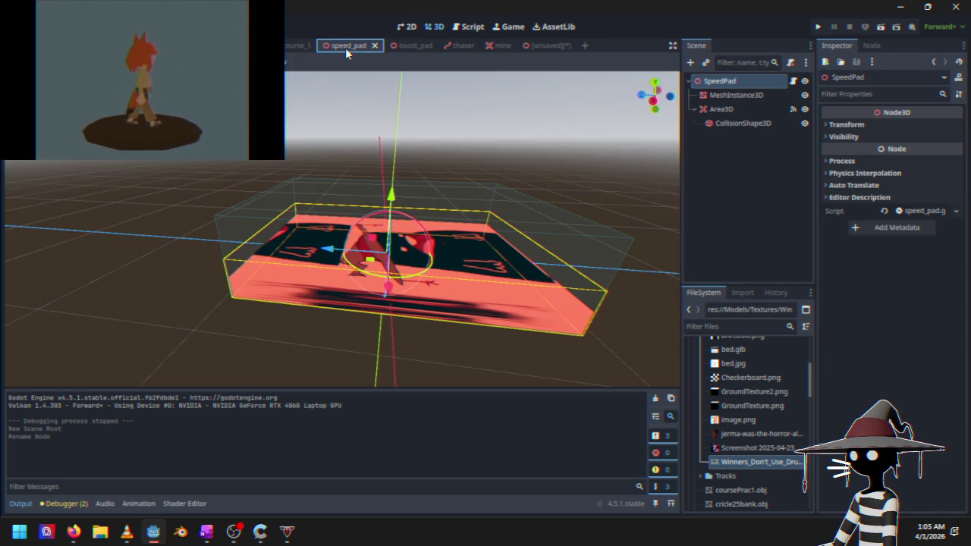
click(737, 97)
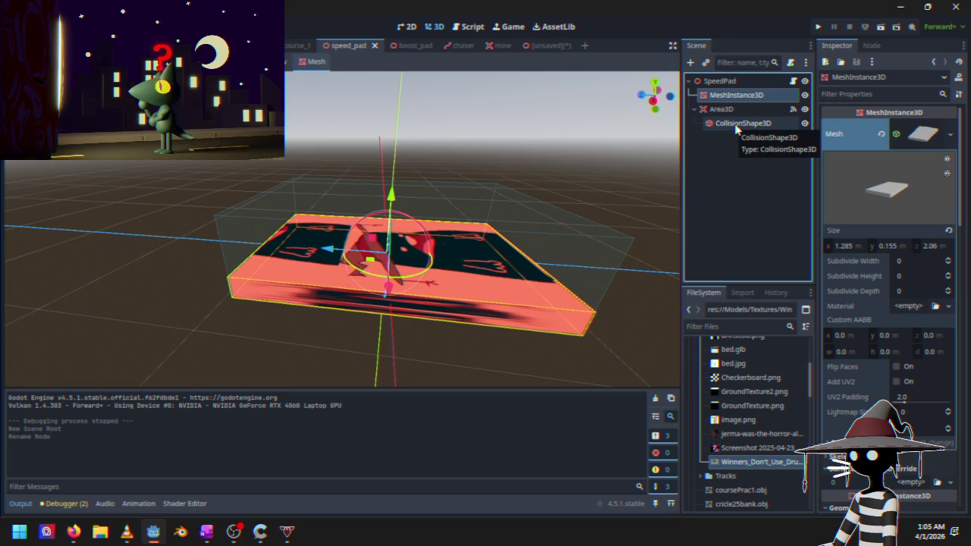
shift+click(733, 126)
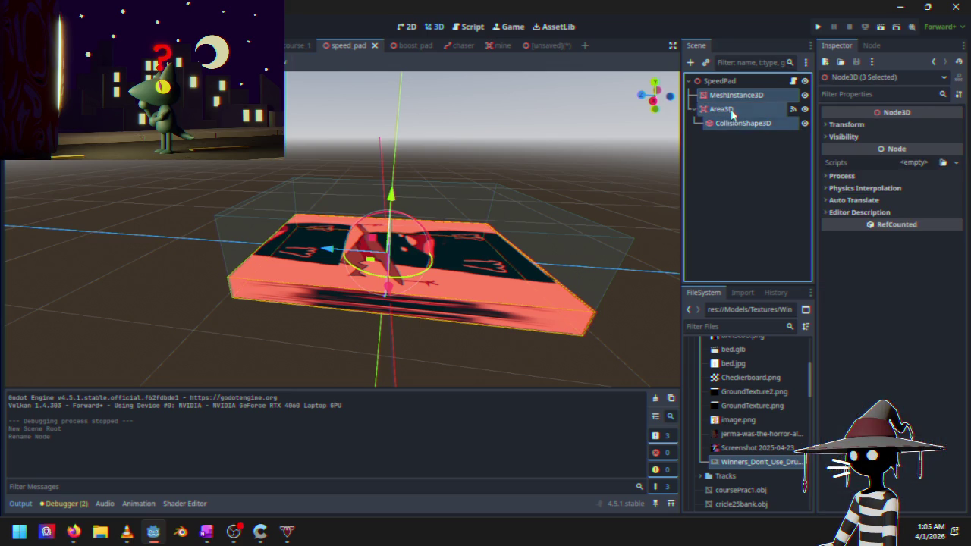
right_click(731, 110)
click(759, 130)
Paste the copied nodes into the recharge pad scene and select the pasted MeshInstance3D
click(419, 45)
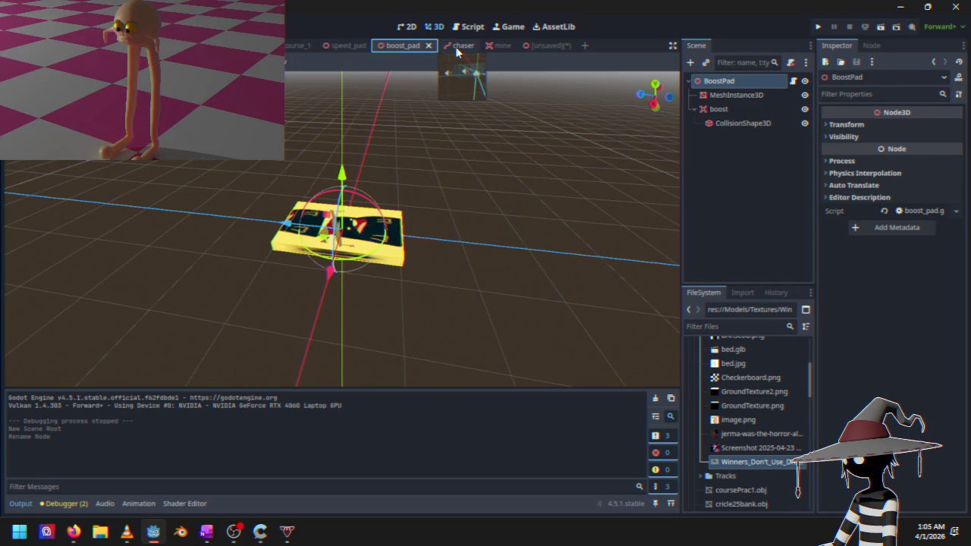
click(465, 49)
click(553, 45)
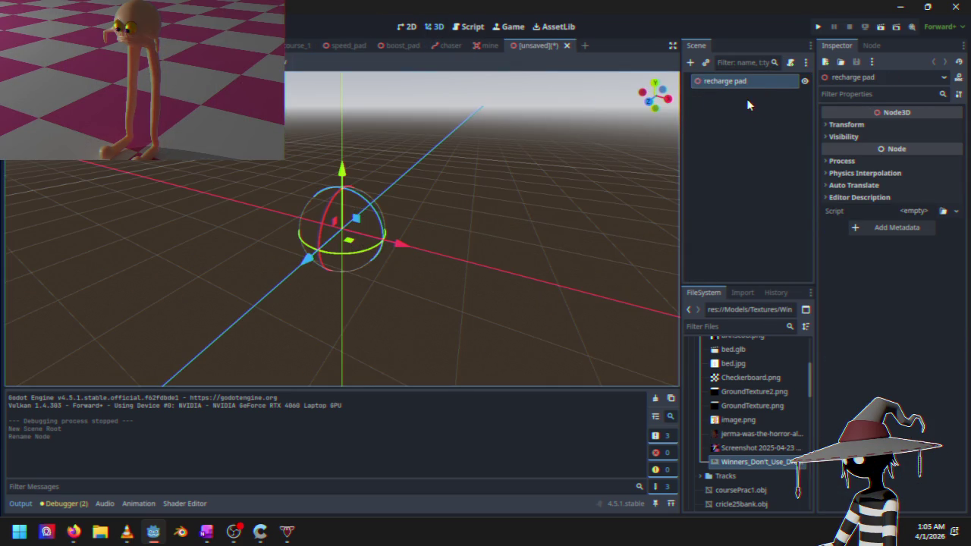
key(ctrl+v)
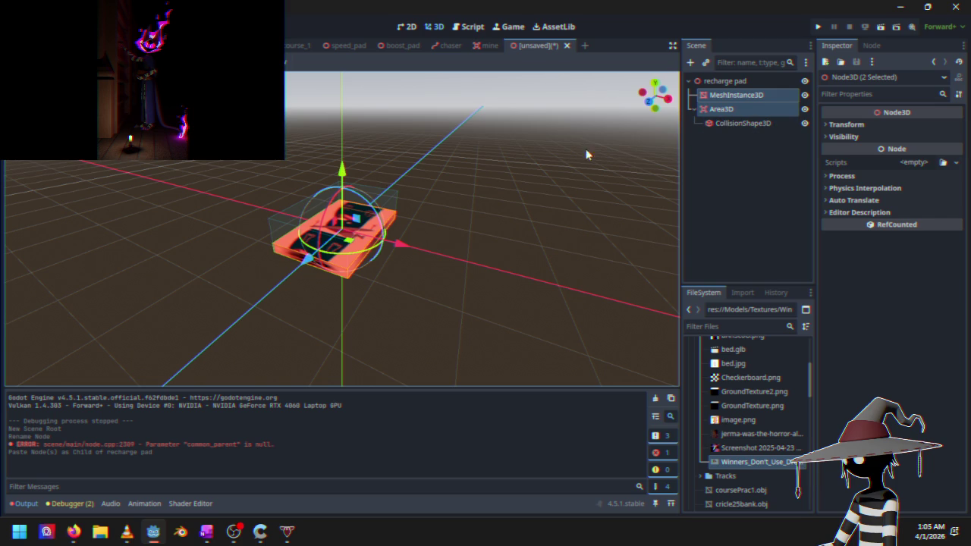
click(740, 97)
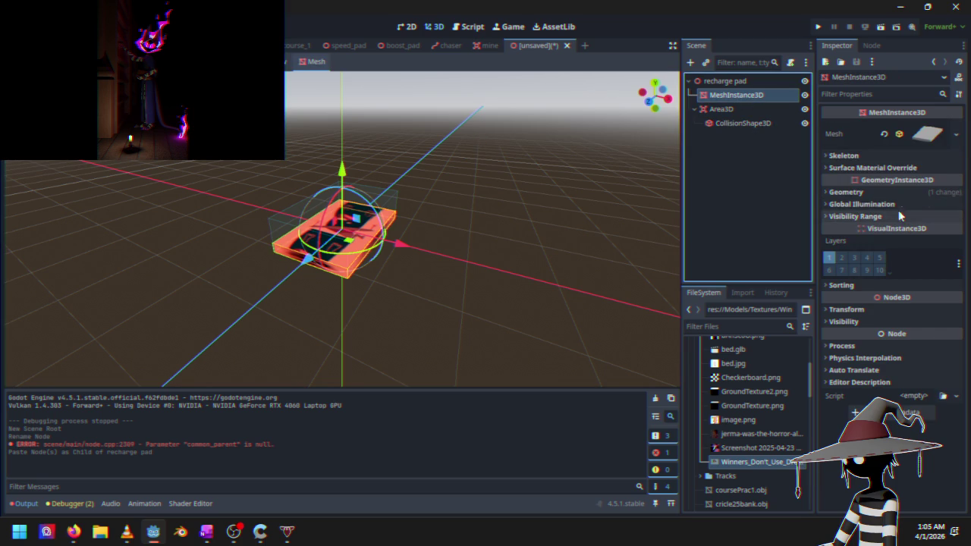
click(878, 168)
click(880, 168)
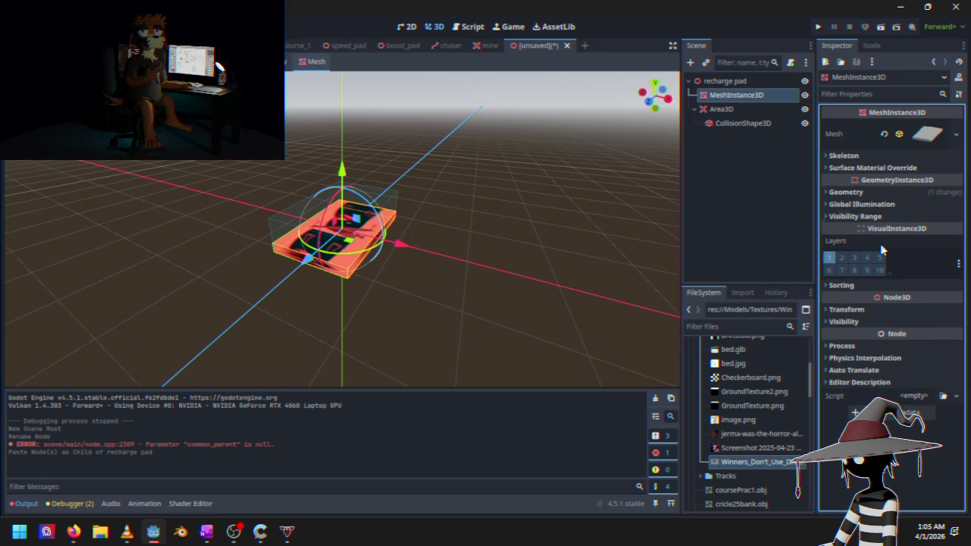
click(637, 217)
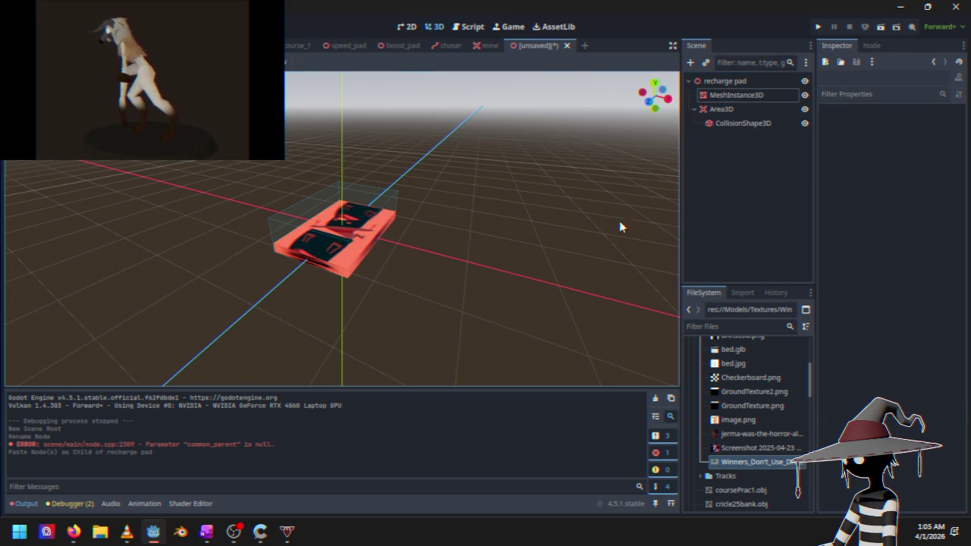
click(736, 95)
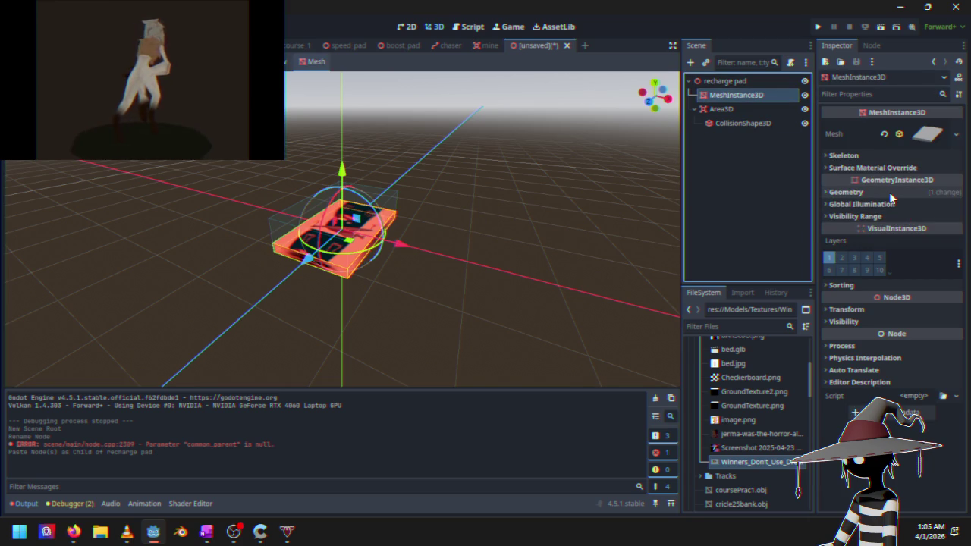
Expand the mesh's Geometry section and open the override material's properties
click(921, 136)
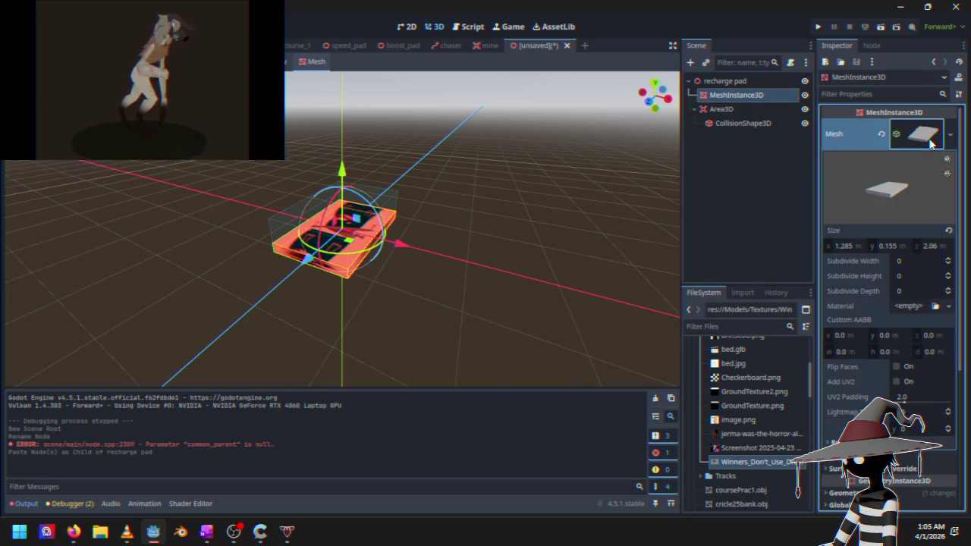
click(930, 142)
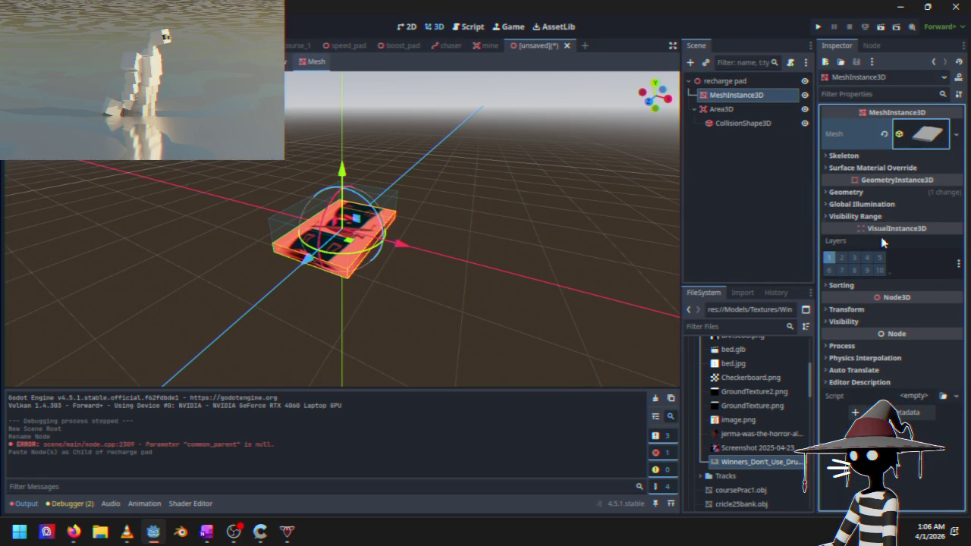
click(881, 217)
click(880, 216)
click(879, 204)
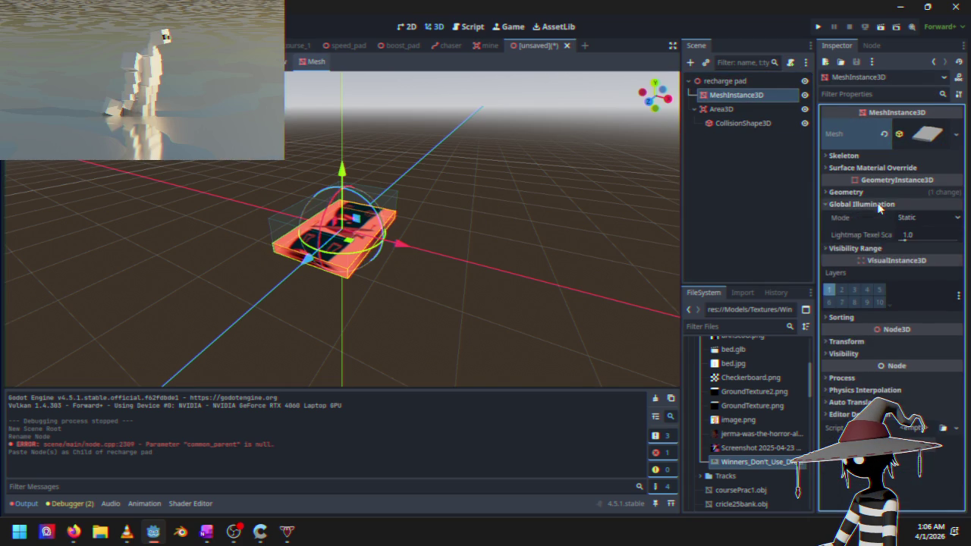
click(878, 204)
click(880, 193)
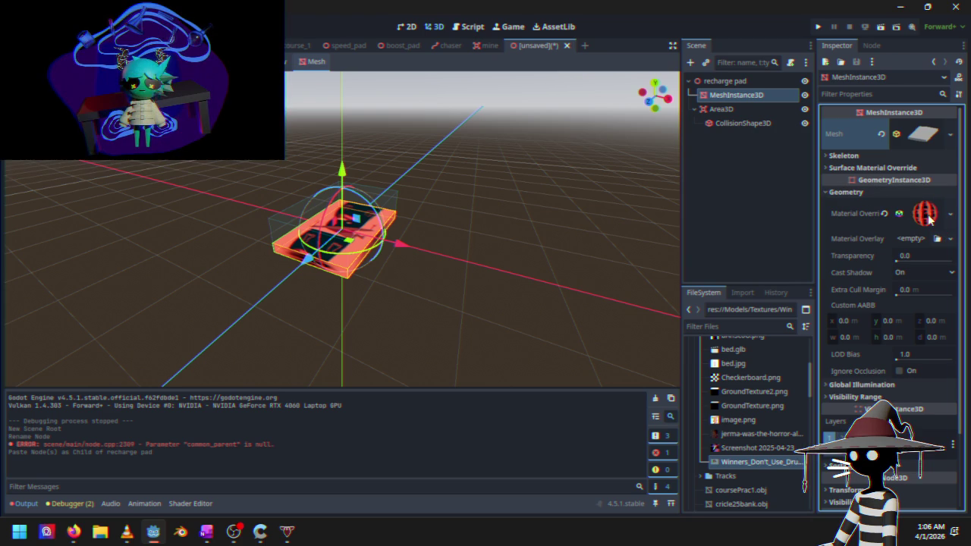
click(925, 215)
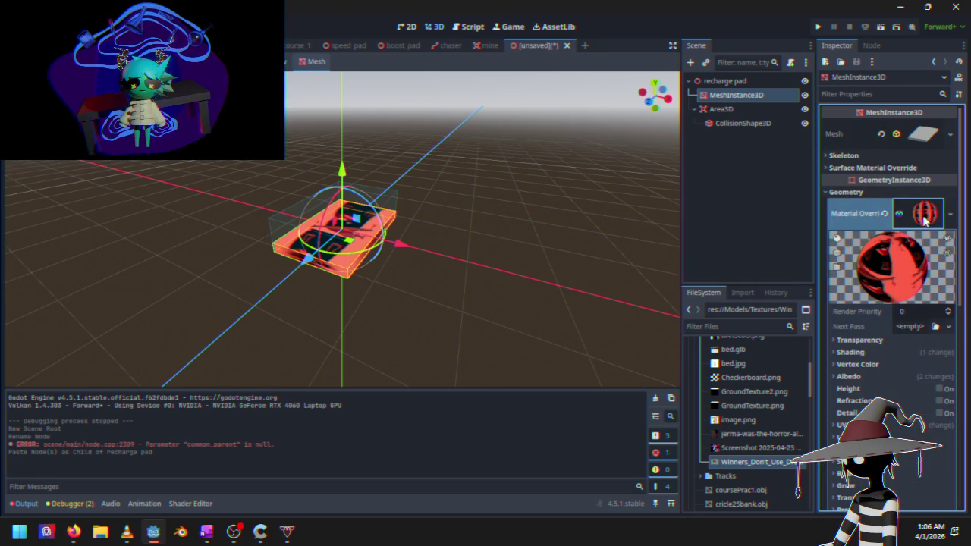
scroll(897, 314, down, 5)
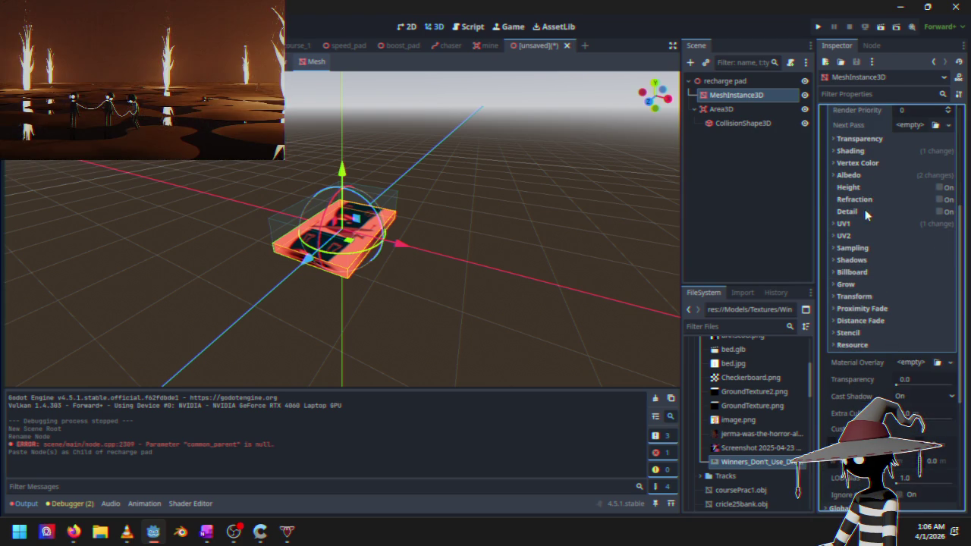
click(862, 248)
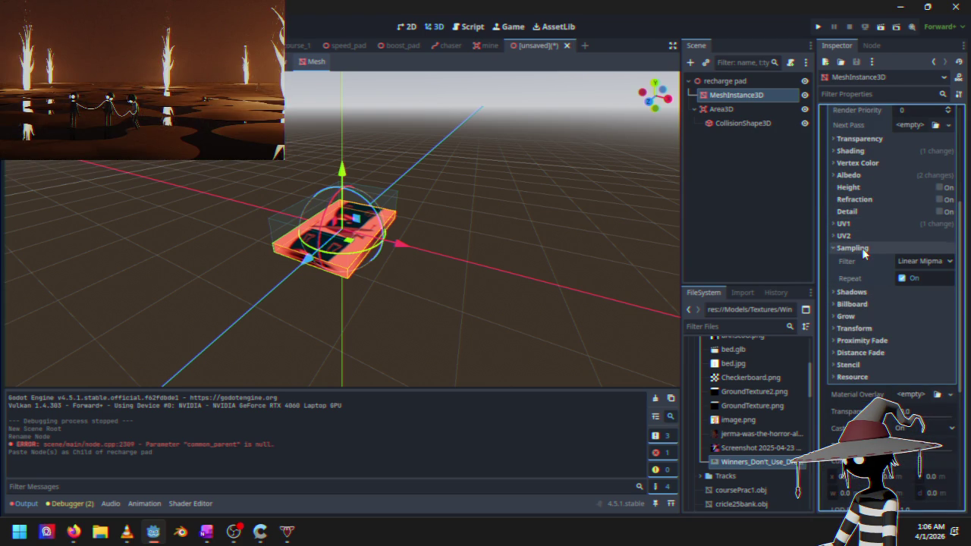
click(863, 249)
scroll(857, 210, up, 3)
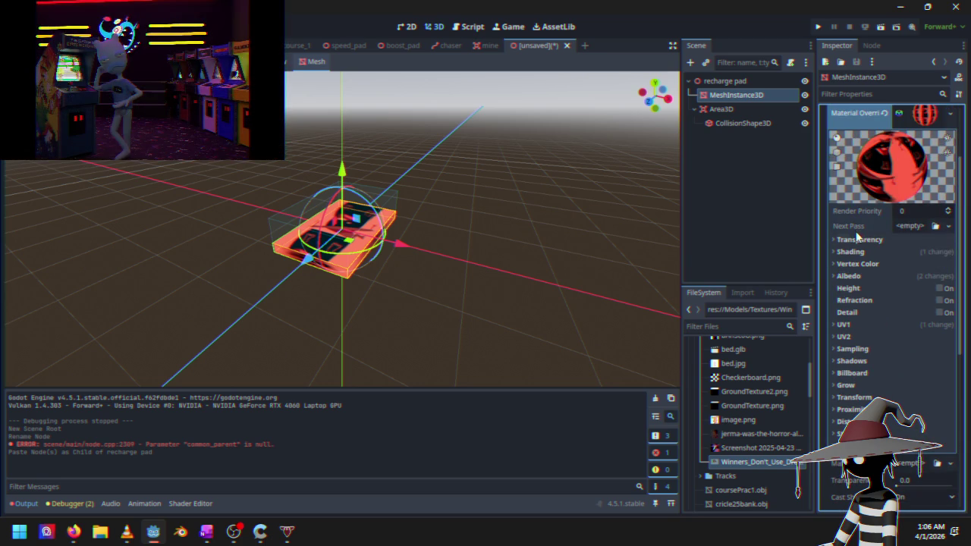
Set the material's albedo colour to pink hex ac3b81
click(856, 278)
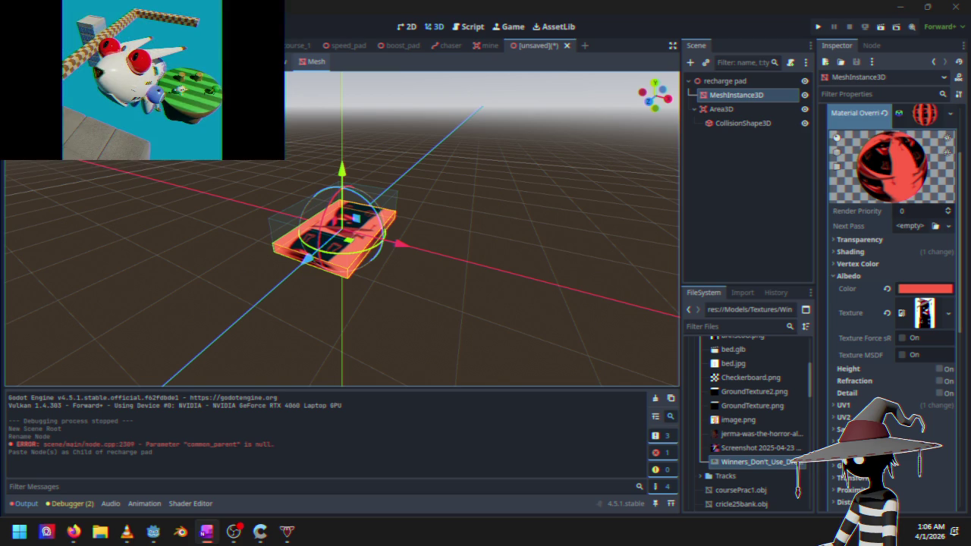
click(929, 290)
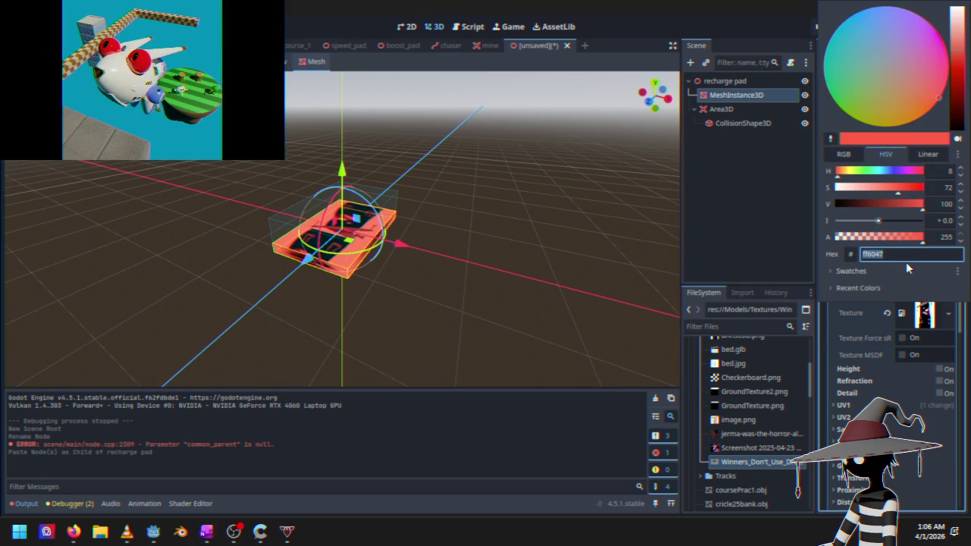
key(Return)
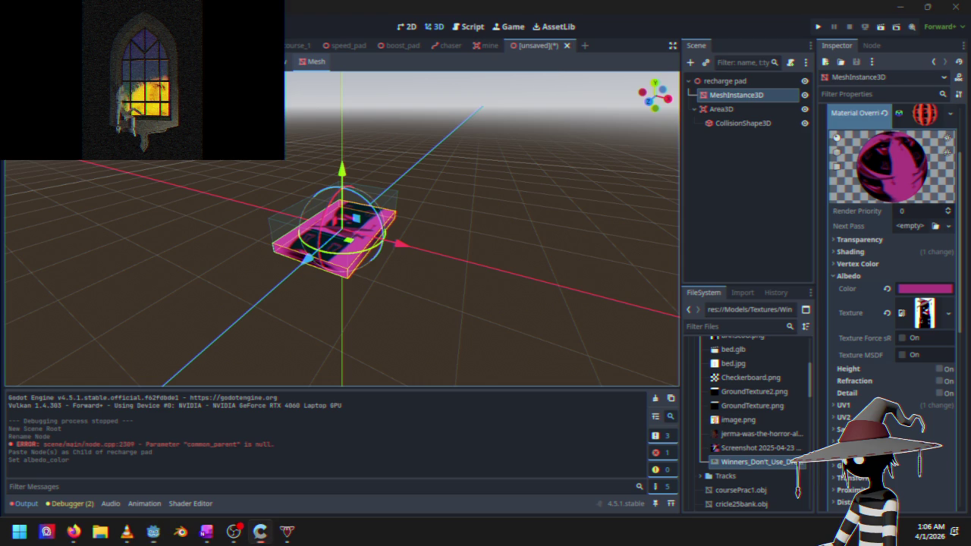
click(581, 268)
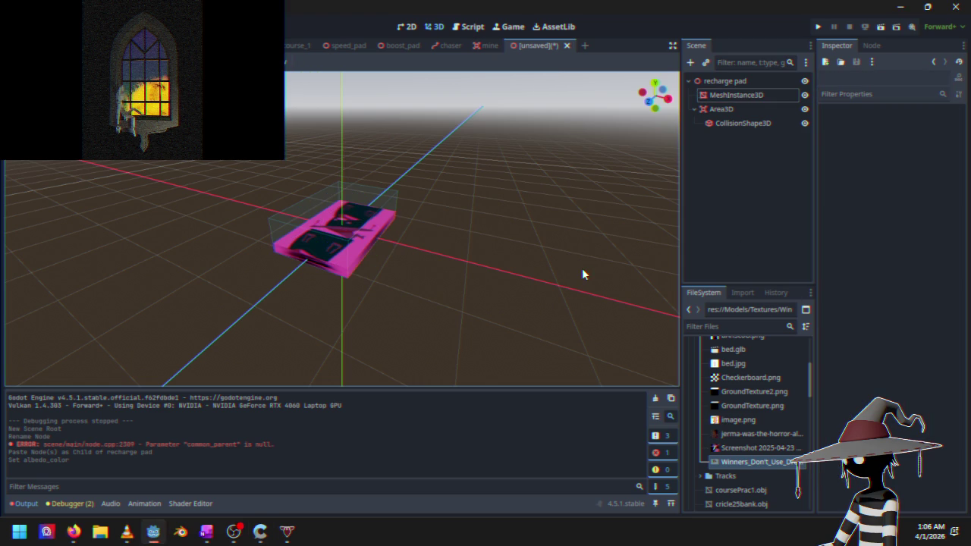
Attach a new recharge_pad.gd script to the recharge pad root node
click(747, 81)
right_click(748, 84)
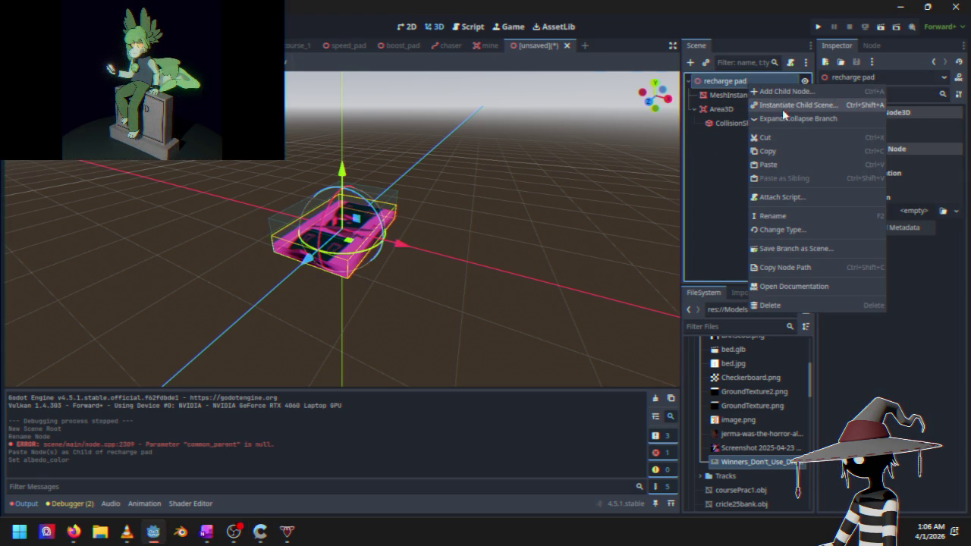
click(792, 198)
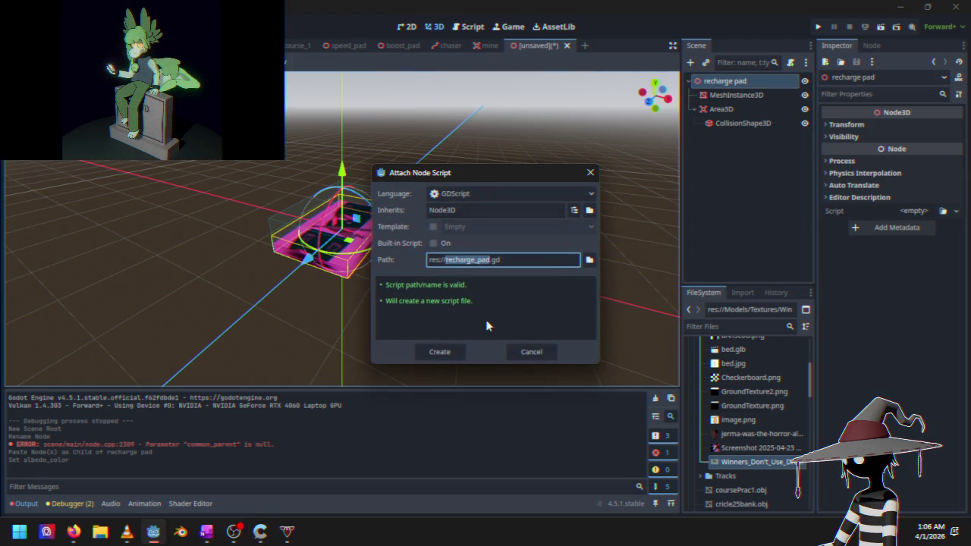
click(450, 355)
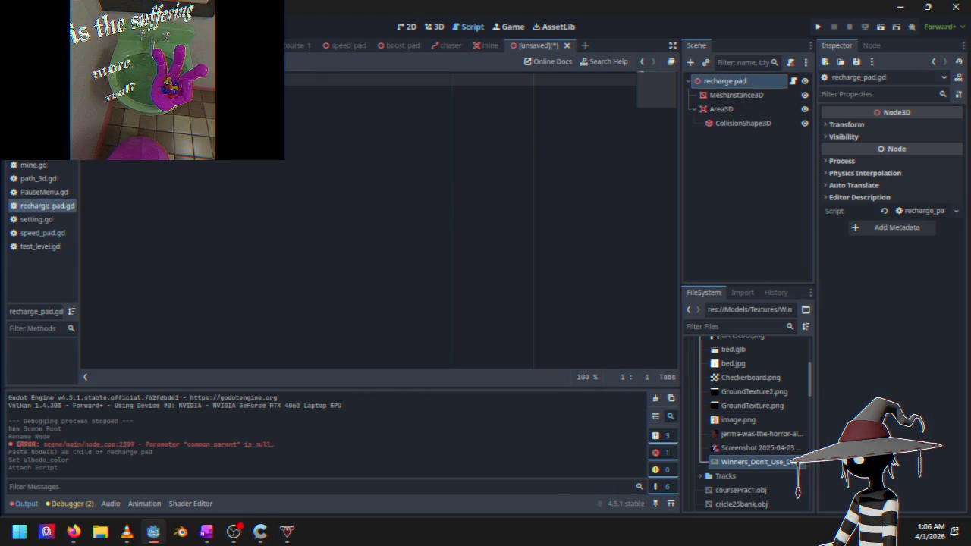
Copy speed_pad.gd's code through line 10 and paste it into recharge_pad.gd at line 2
click(284, 45)
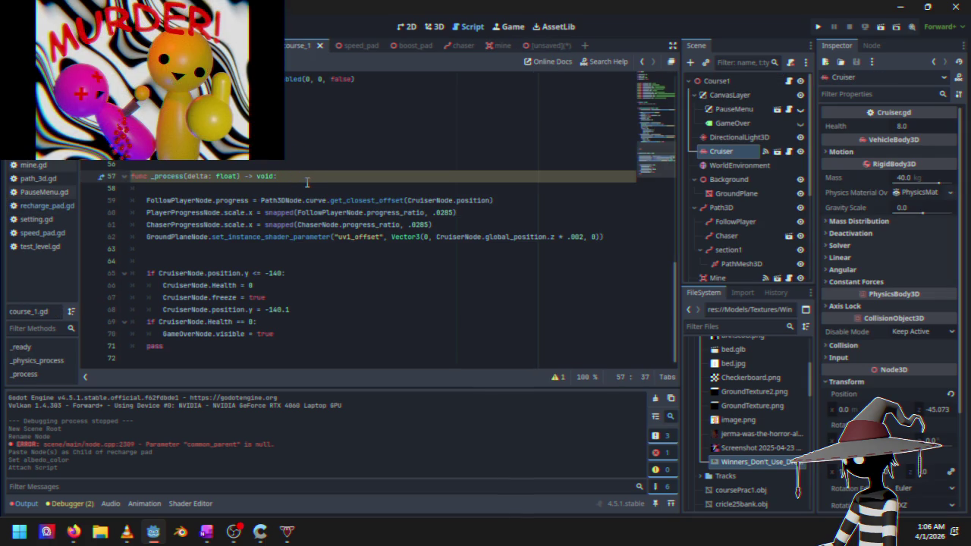
click(349, 45)
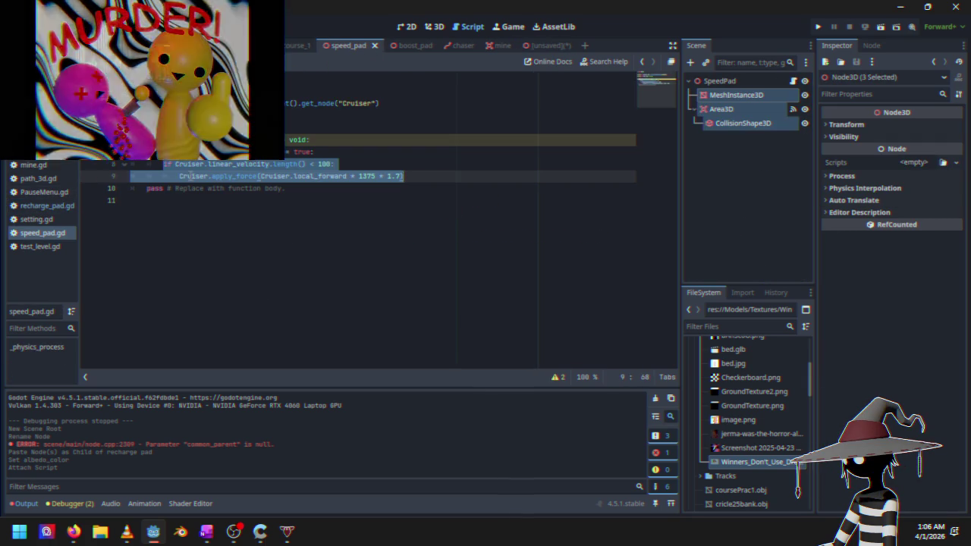
click(135, 152)
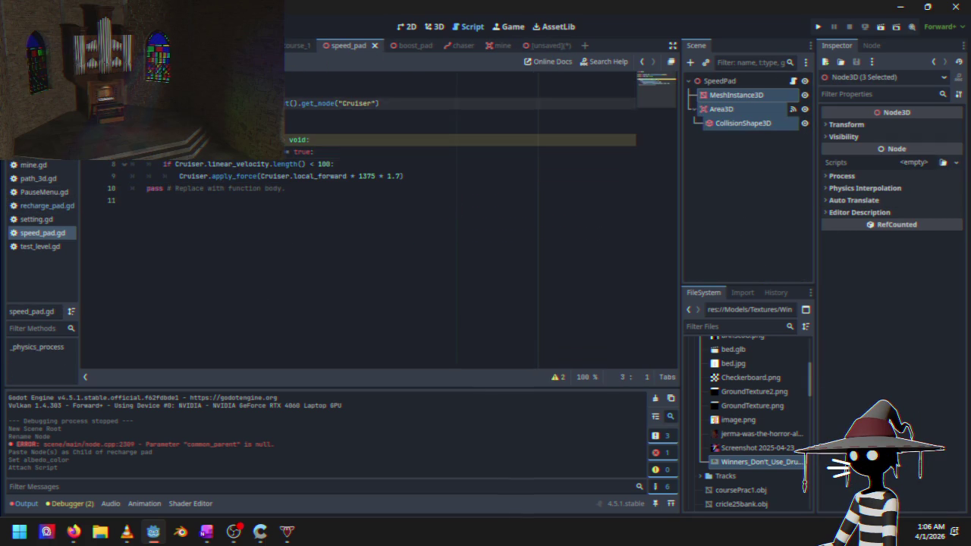
drag(129, 79, 292, 192)
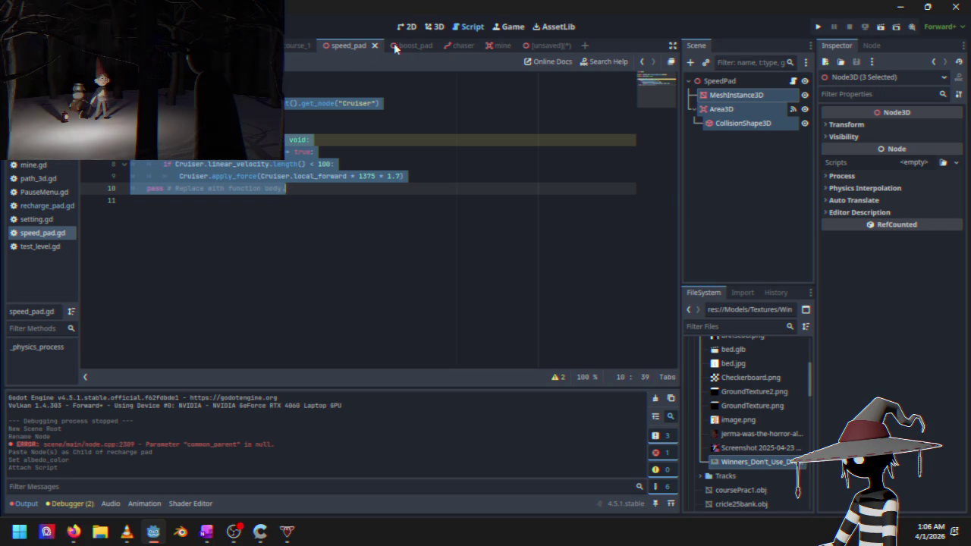
click(551, 45)
click(107, 91)
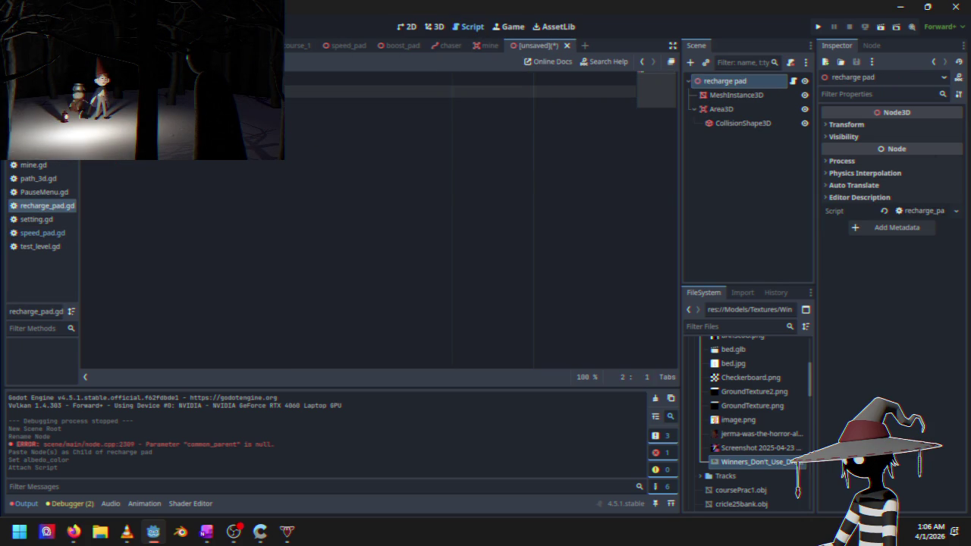
key(ctrl+v)
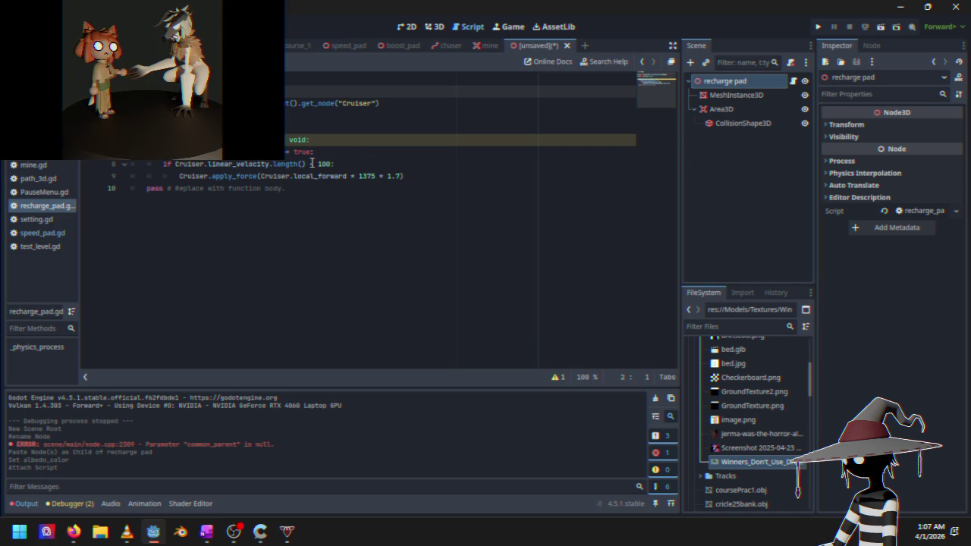
key(ctrl+Tab)
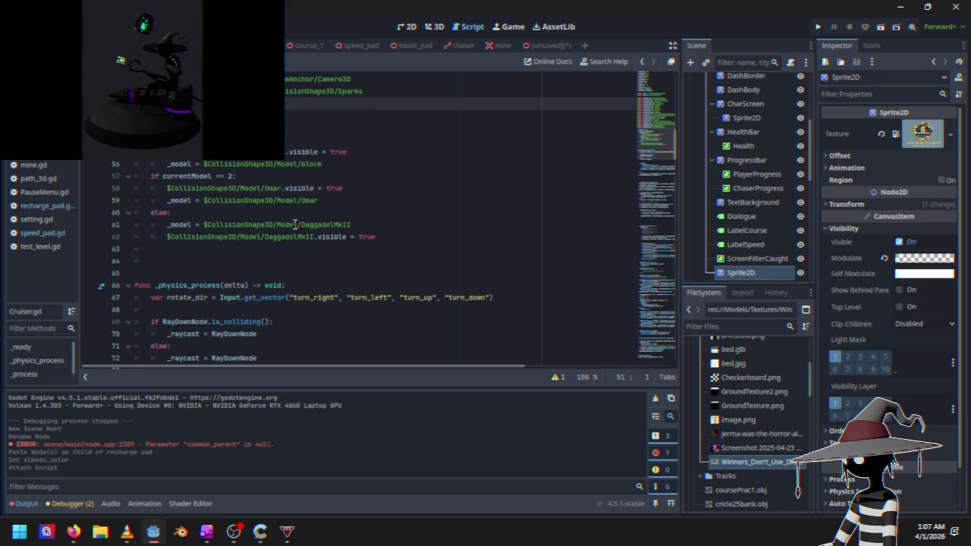
scroll(251, 220, up, 10)
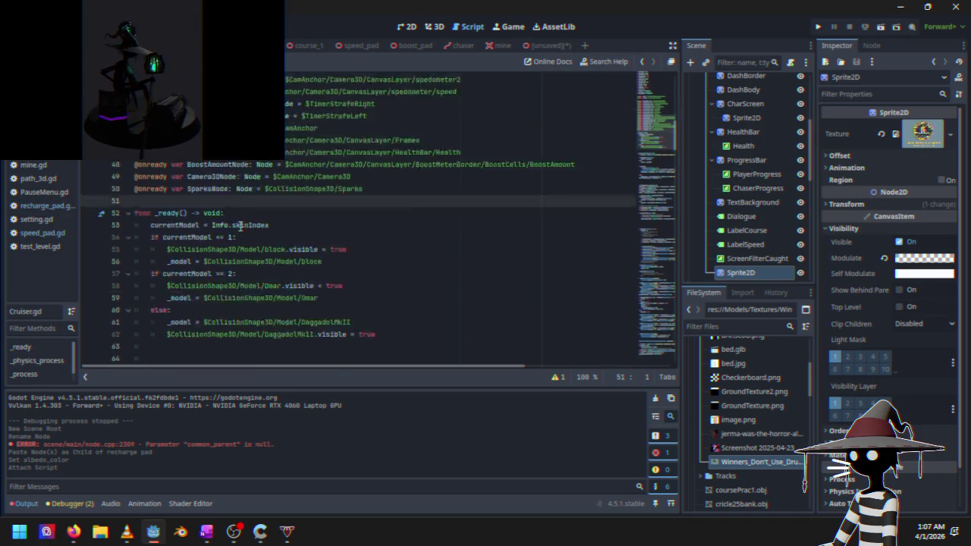
scroll(240, 226, up, 5)
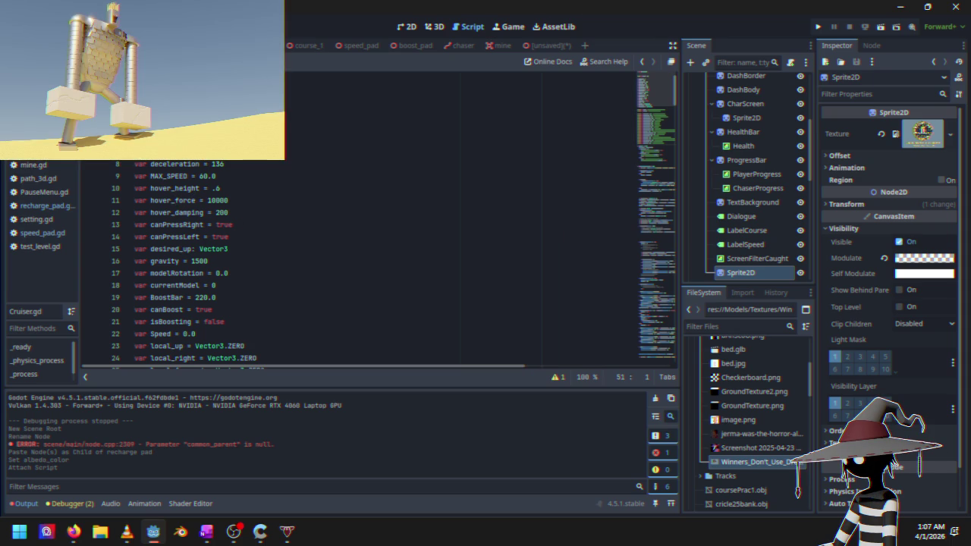
scroll(206, 235, down, 2)
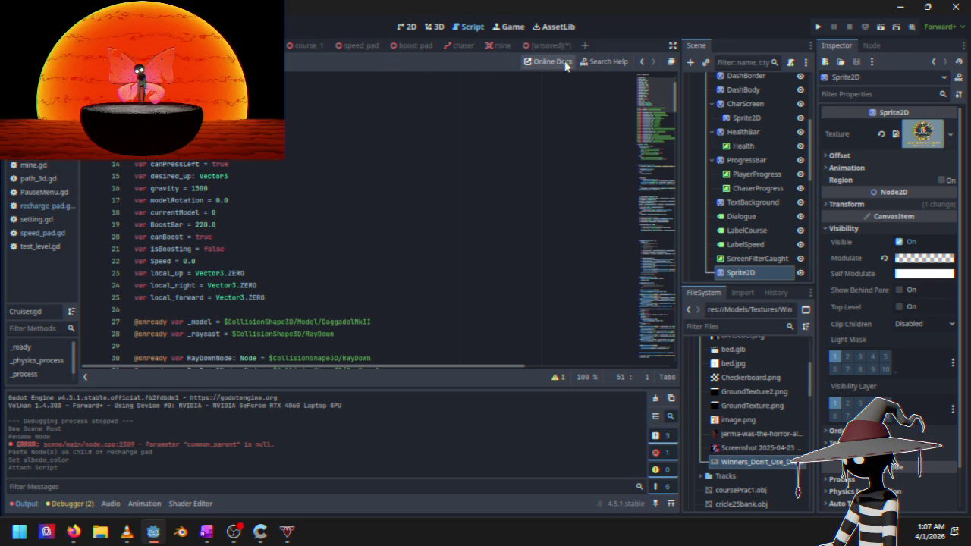
click(549, 44)
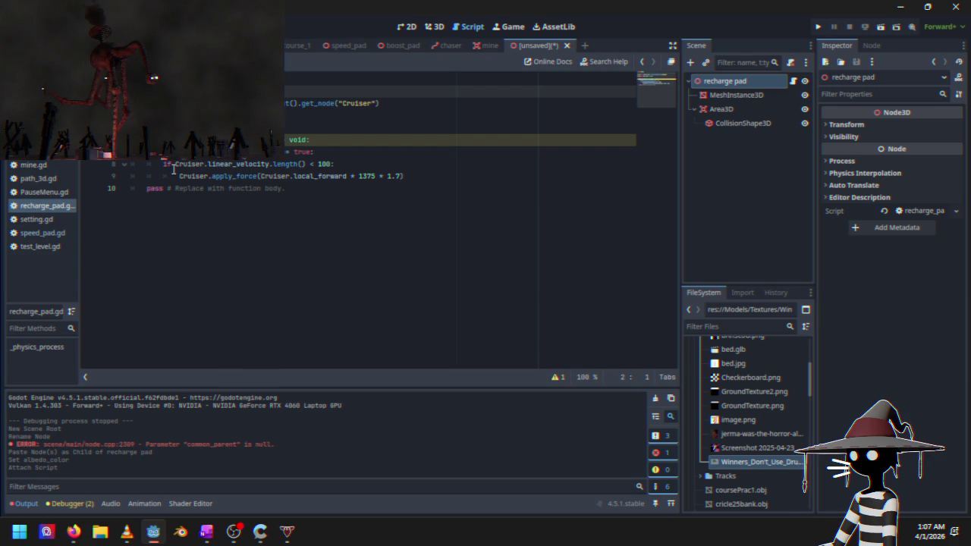
Replace lines 8–9 with a line adding 1 to Cruiser.BoostBar, then run the project
drag(161, 164, 423, 175)
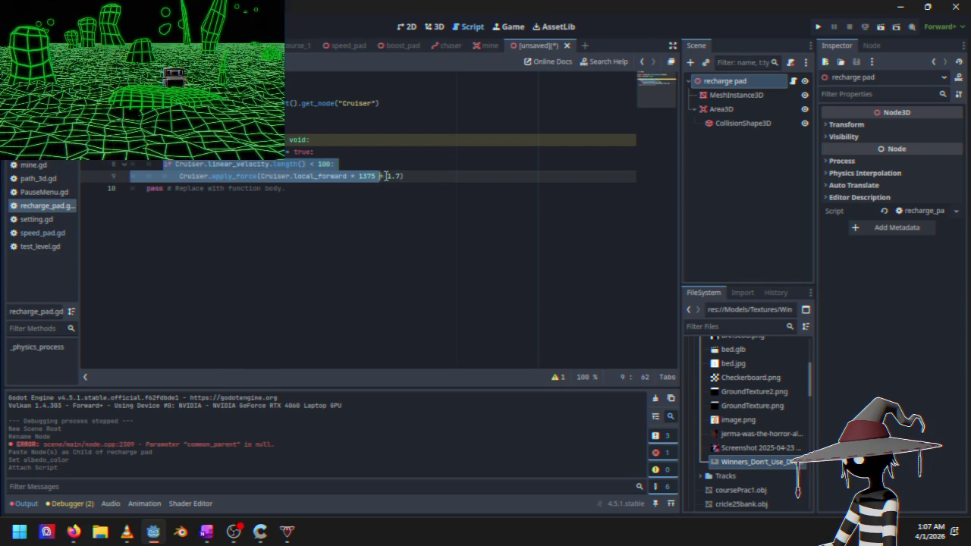
key(BackSpace)
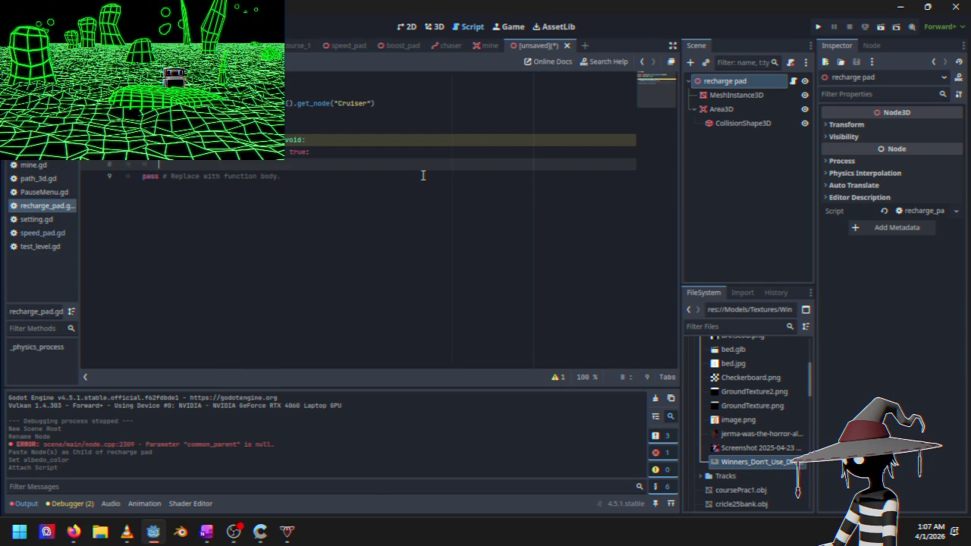
text(Cruise)
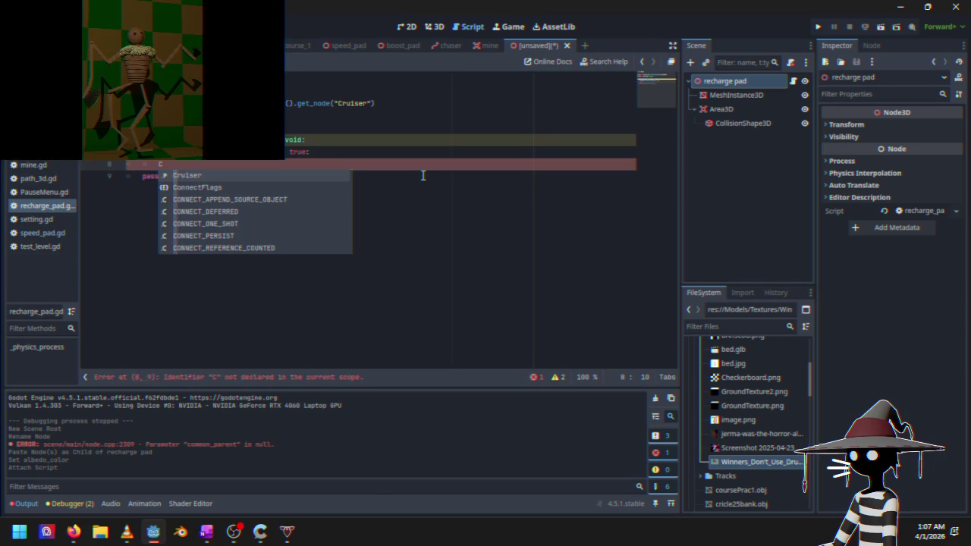
key(Escape)
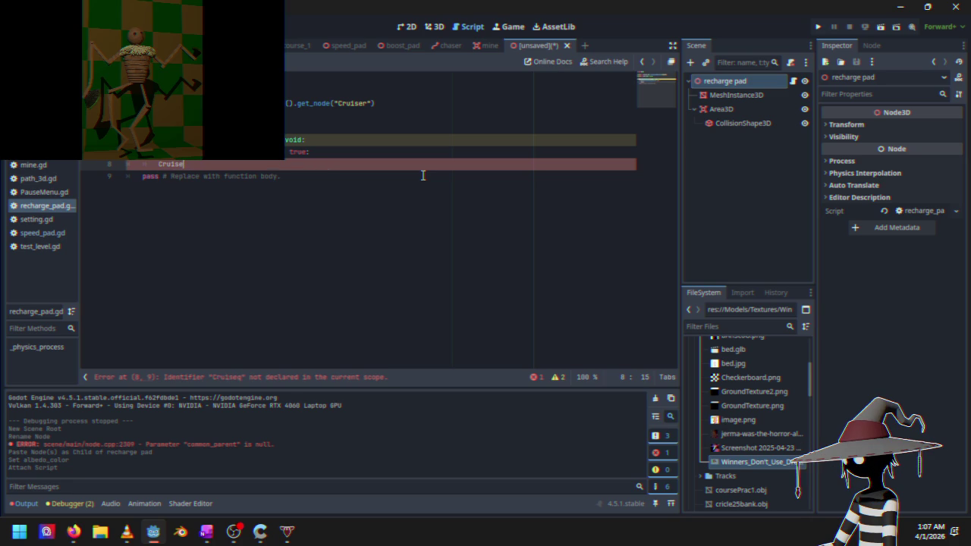
text(r.)
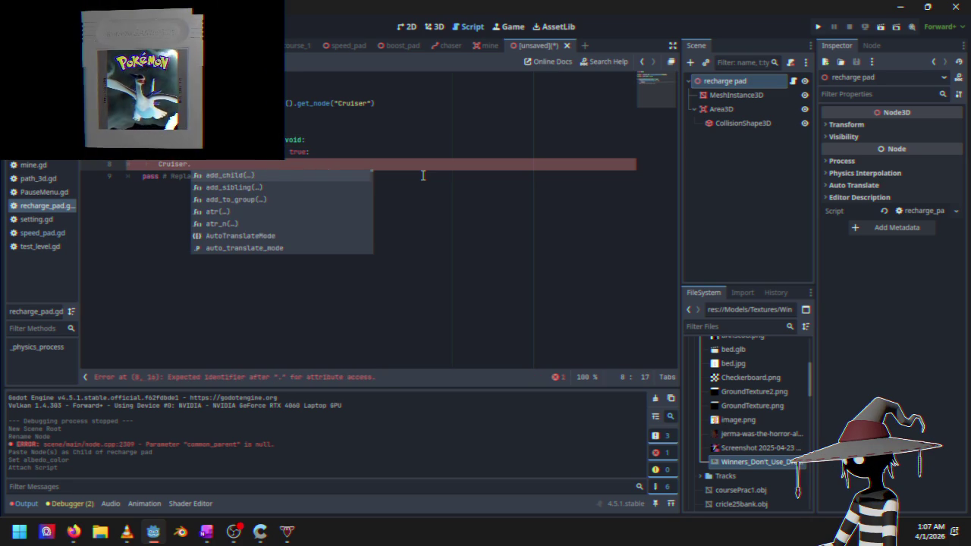
text(BoostBar)
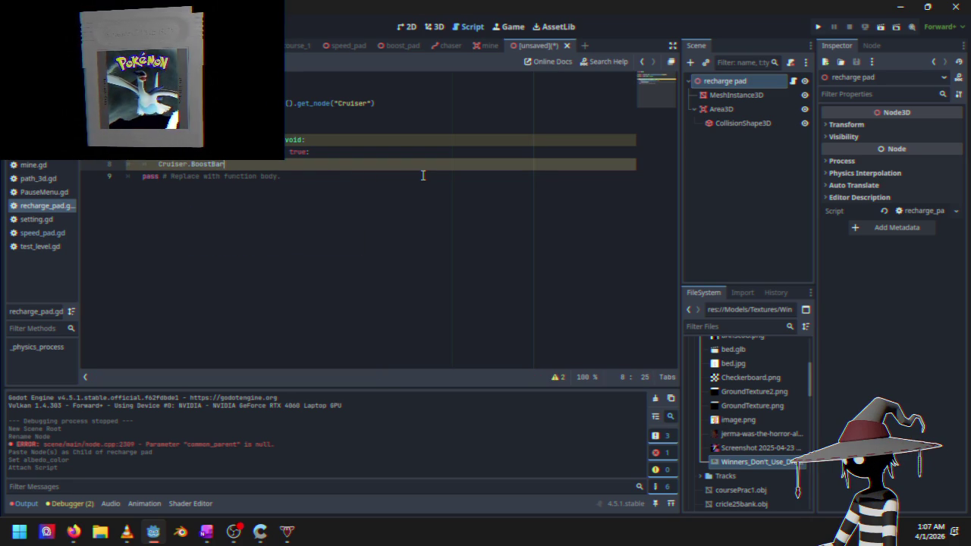
ctrl+click(205, 164)
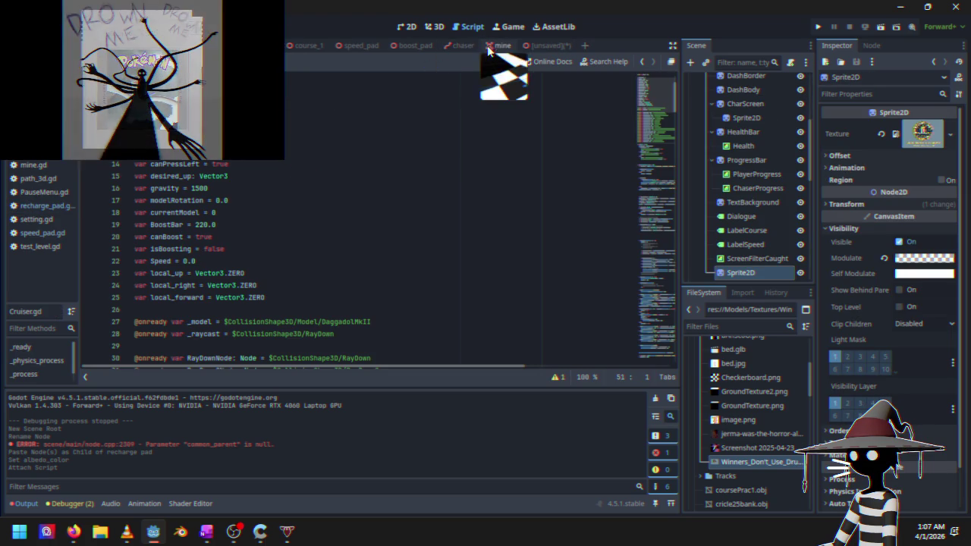
click(538, 47)
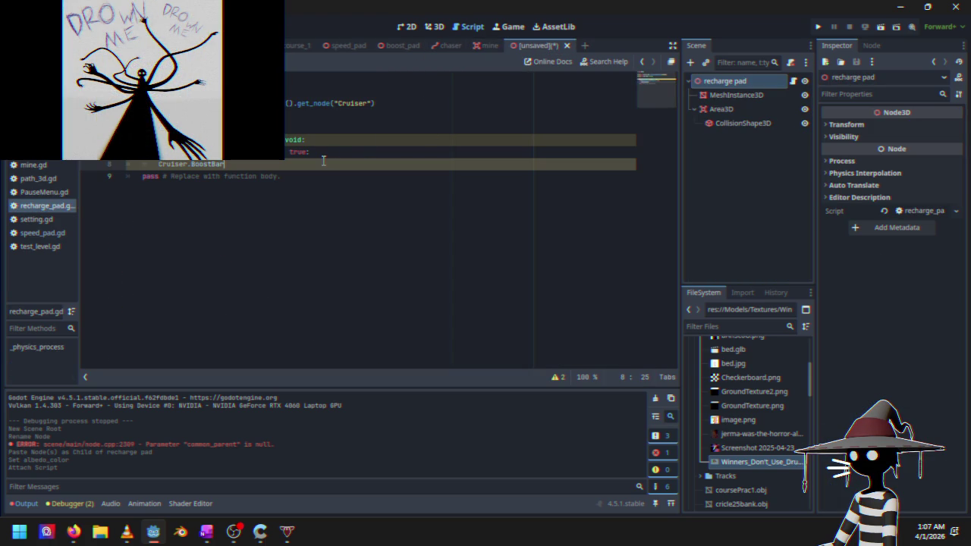
text(+)
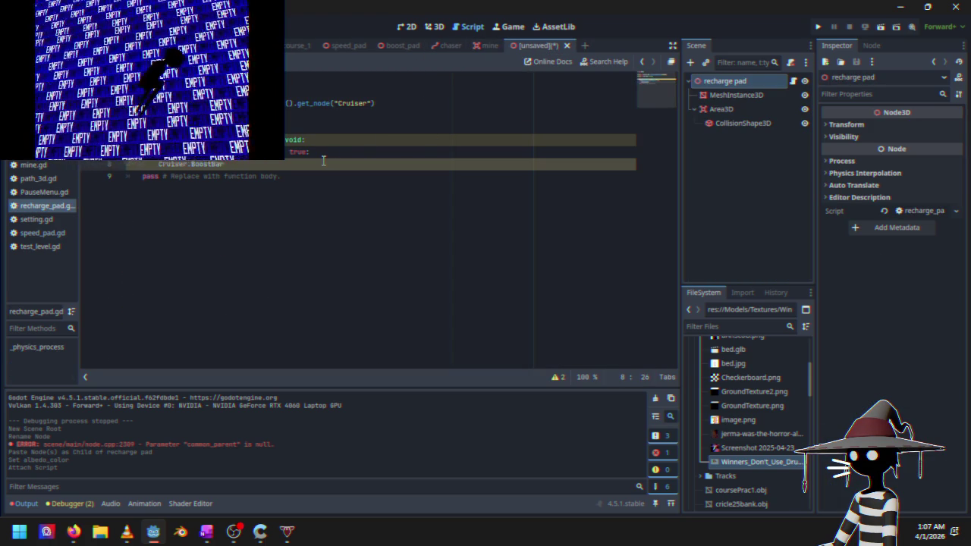
text(1)
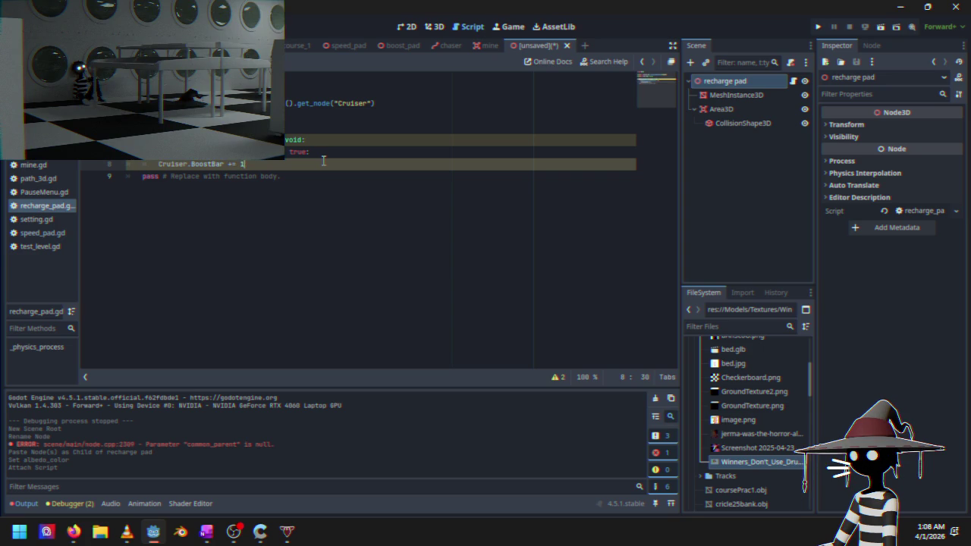
click(818, 26)
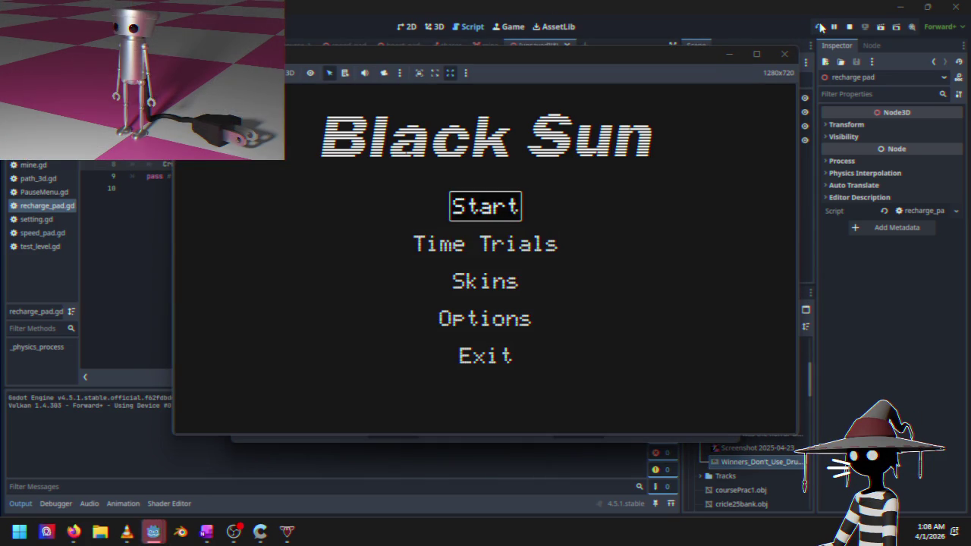
Navigate the game's main menu and start a Time Trials race
key(Return)
key(Escape)
key(Down)
key(Down)
key(Return)
key(Down)
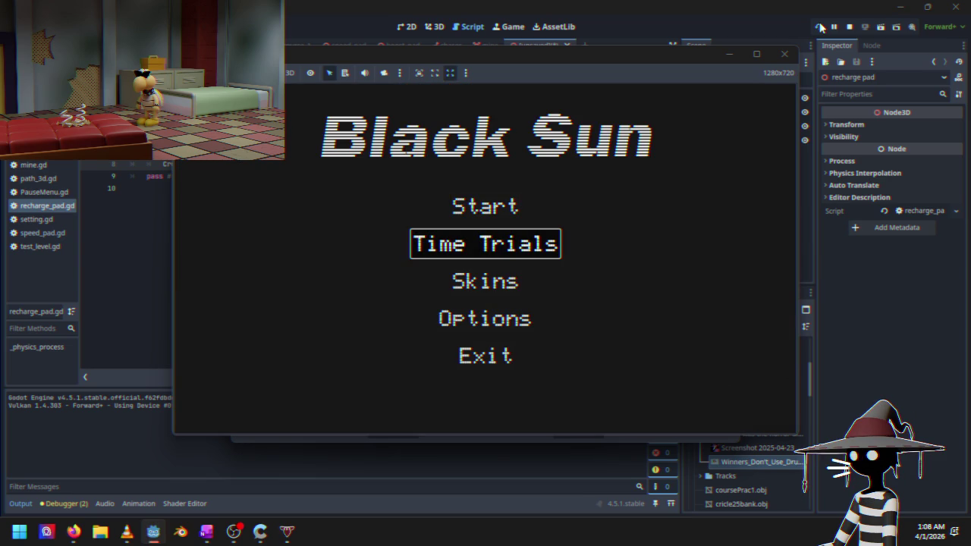
key(Return)
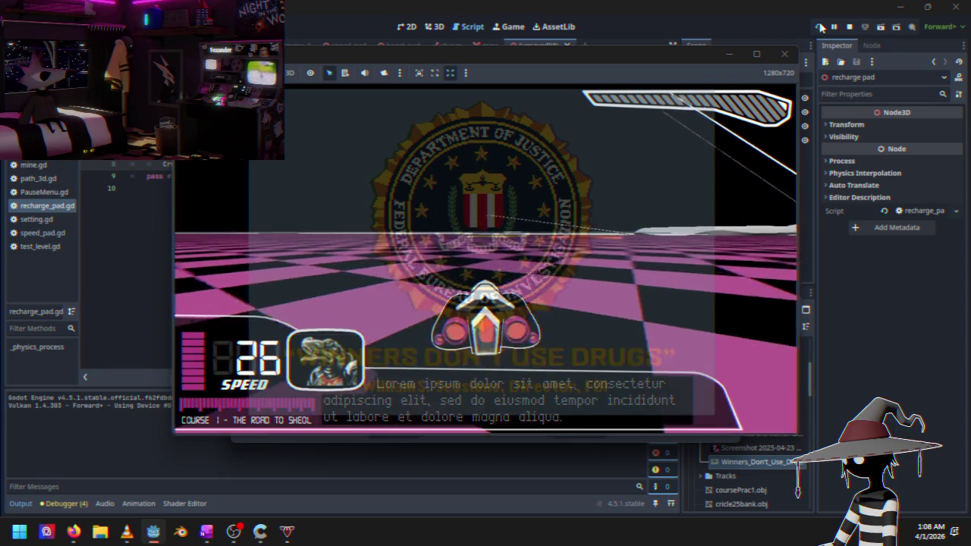
Pause the race, stop the running game, and bring up Save Scene As for recharge_pad.tscn
key(Escape)
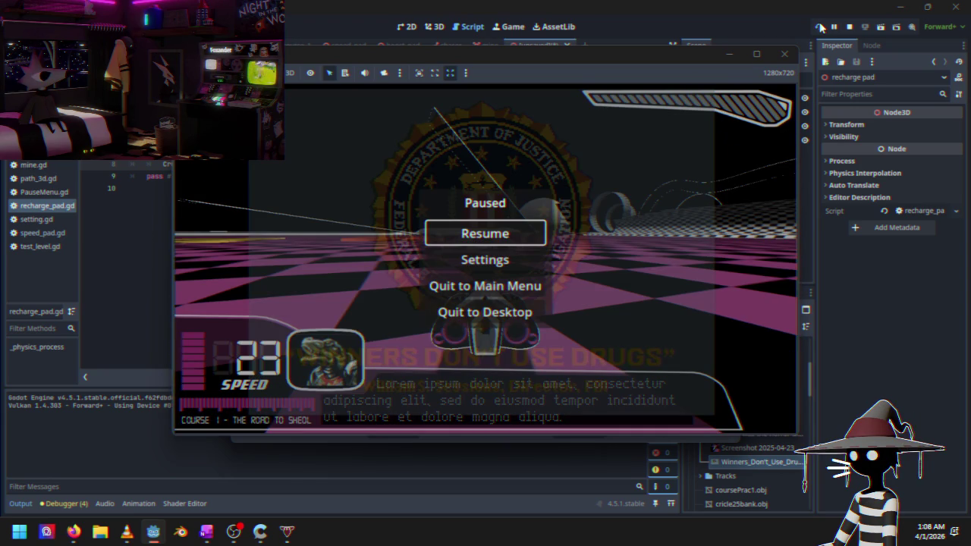
click(784, 54)
key(ctrl+s)
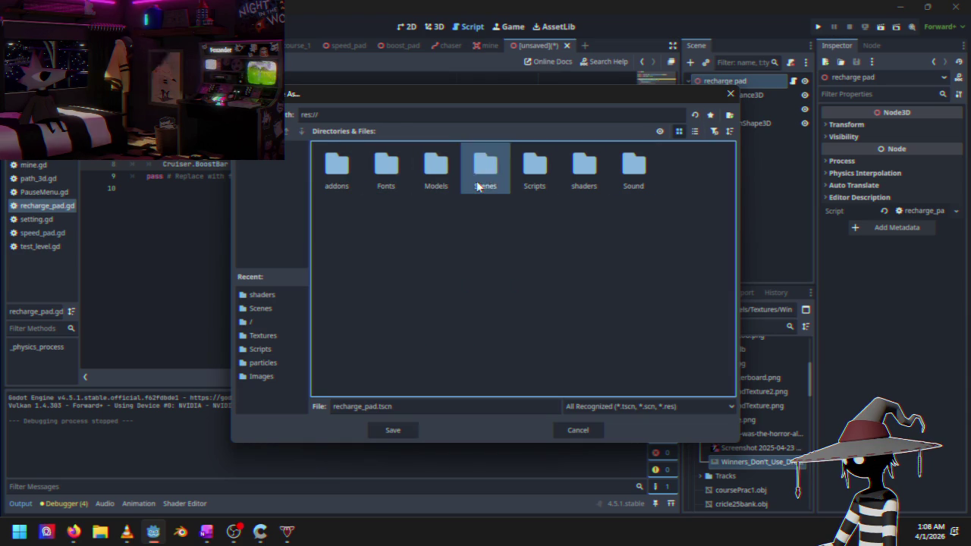
Save recharge_pad.tscn into the Scenes folder, then show the course_1 test level in 3D
double_click(485, 171)
click(393, 429)
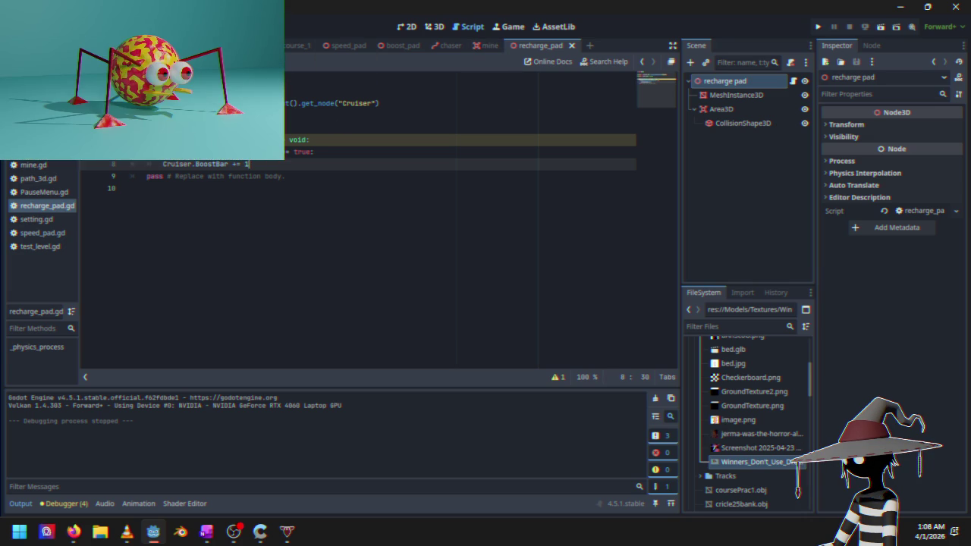
key(ctrl+Tab)
click(435, 28)
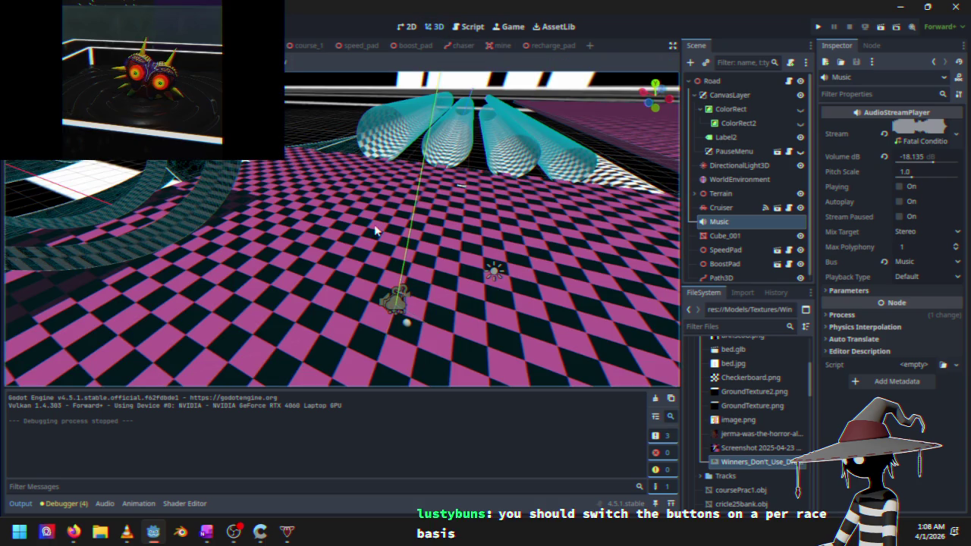
Fly the 3D view to the red and yellow pads on the checkered track, then select the Road root node
mouse_move(415, 258)
mouse_down()
mouse_move(463, 228)
mouse_move(267, 236)
mouse_move(420, 291)
mouse_move(449, 269)
mouse_move(254, 249)
mouse_move(236, 260)
mouse_up()
mouse_move(356, 240)
mouse_down()
mouse_move(385, 268)
mouse_move(456, 260)
mouse_up()
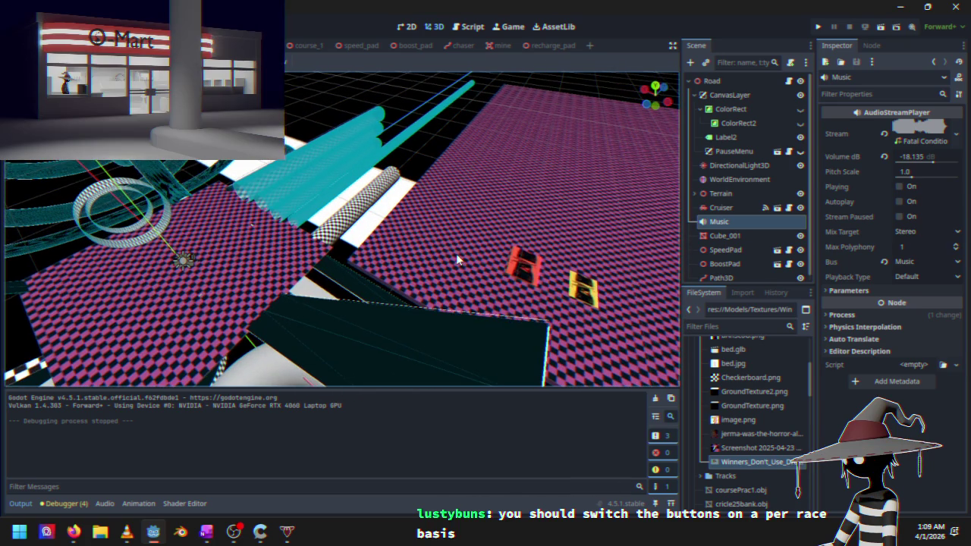
mouse_move(311, 273)
mouse_down()
mouse_move(399, 255)
mouse_move(364, 262)
mouse_move(326, 299)
mouse_move(313, 260)
mouse_move(481, 190)
mouse_move(493, 196)
mouse_move(435, 249)
mouse_move(498, 256)
mouse_move(445, 267)
mouse_move(237, 182)
mouse_move(438, 186)
mouse_up()
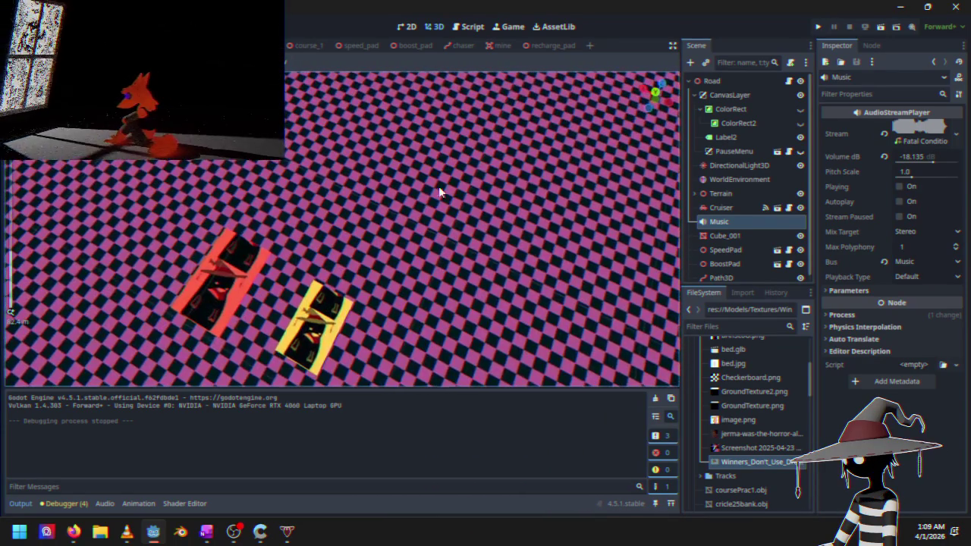
click(720, 82)
right_click(720, 82)
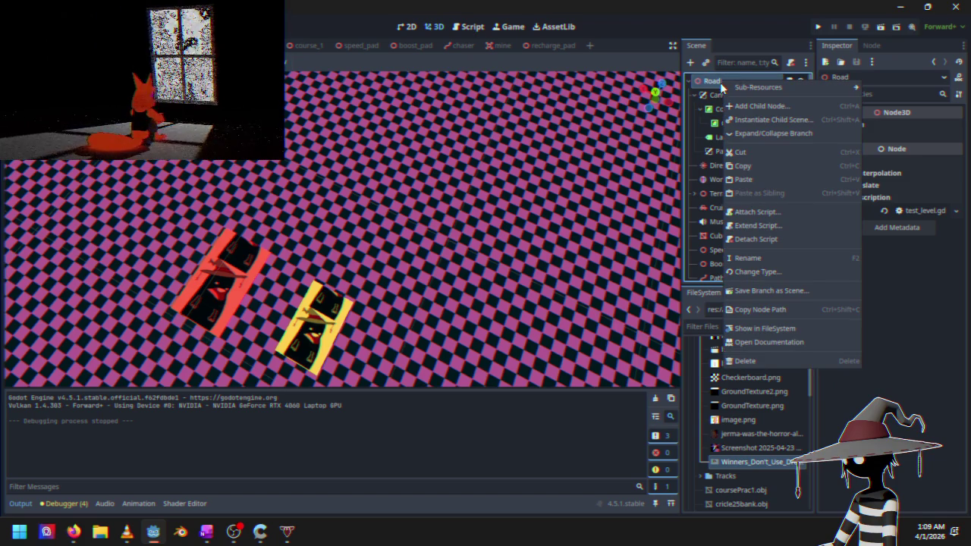
Instance recharge_pad.tscn as a child scene under the Road node
click(755, 120)
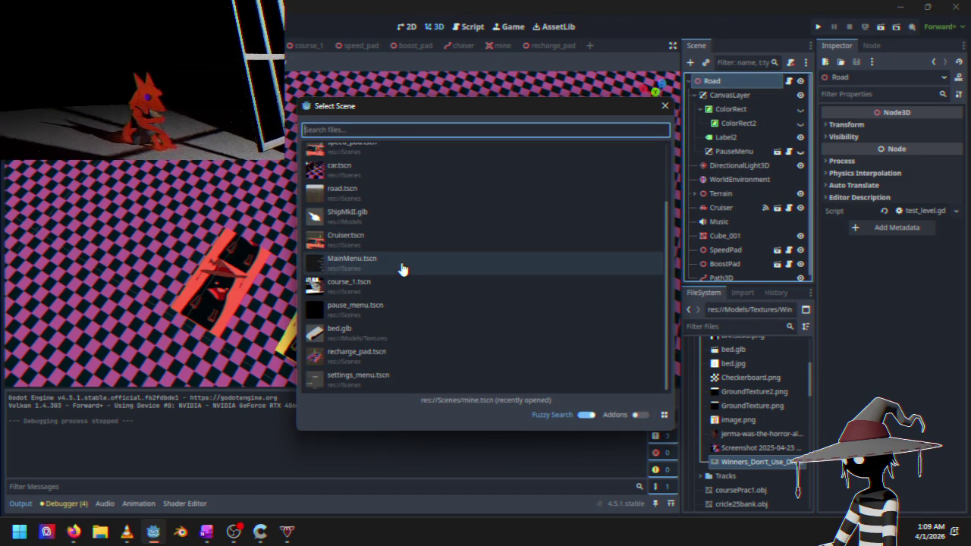
double_click(387, 354)
scroll(296, 250, down, 5)
drag(296, 249, 320, 179)
scroll(721, 232, up, 10)
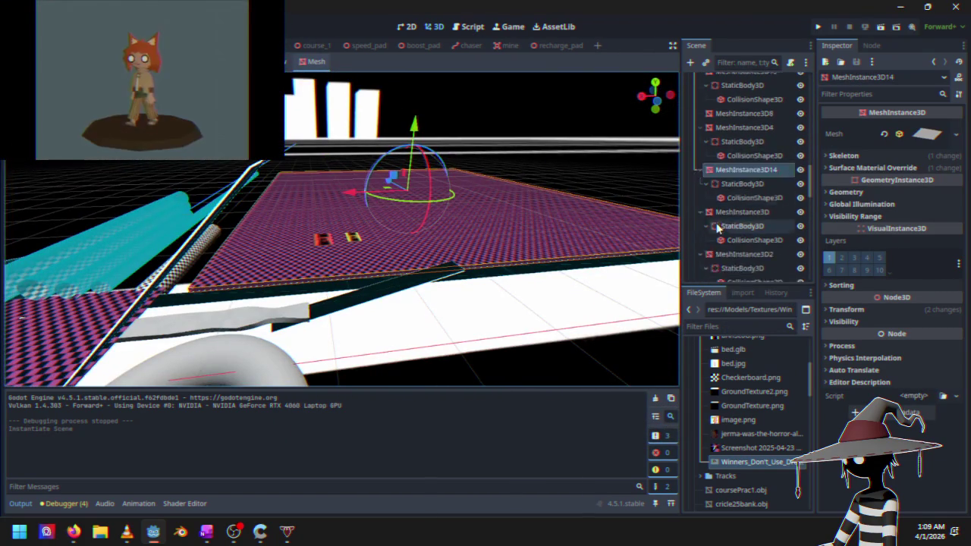
Select and frame the new recharge pad, then drag it toward the middle of the floor
click(693, 194)
scroll(735, 227, down, 1)
double_click(743, 276)
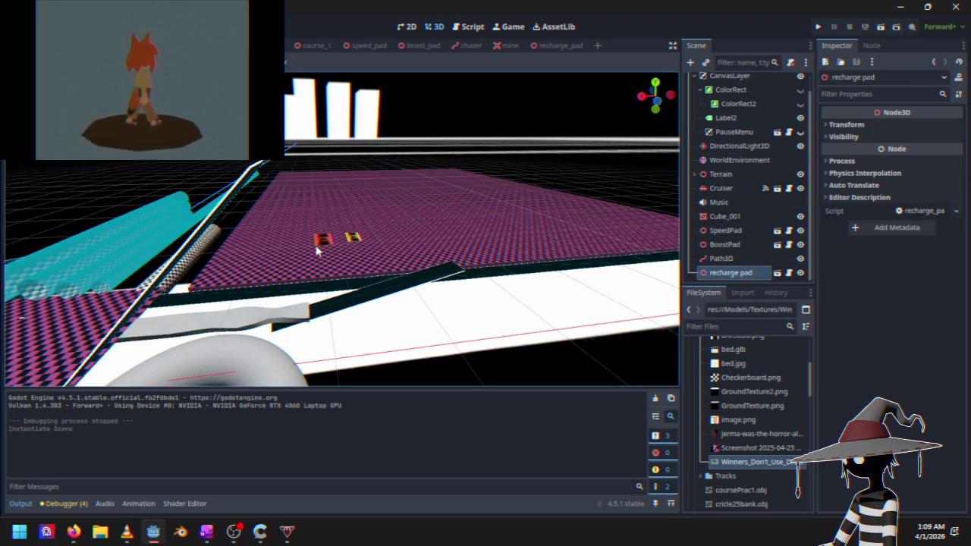
scroll(371, 228, down, 4)
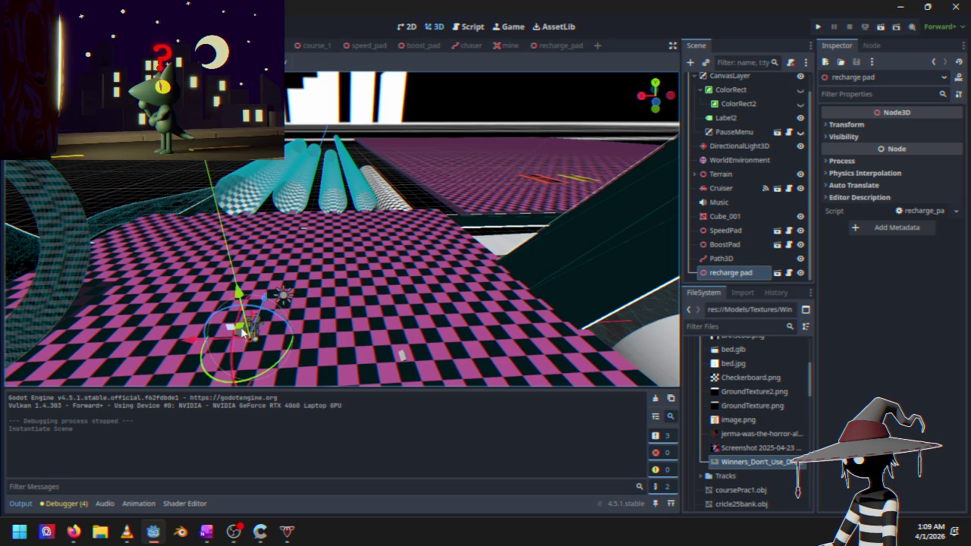
mouse_move(241, 327)
mouse_down()
mouse_move(585, 170)
mouse_move(489, 190)
mouse_move(497, 184)
mouse_up()
Focus on the recharge pad and lower it onto the checkered floor
key(f)
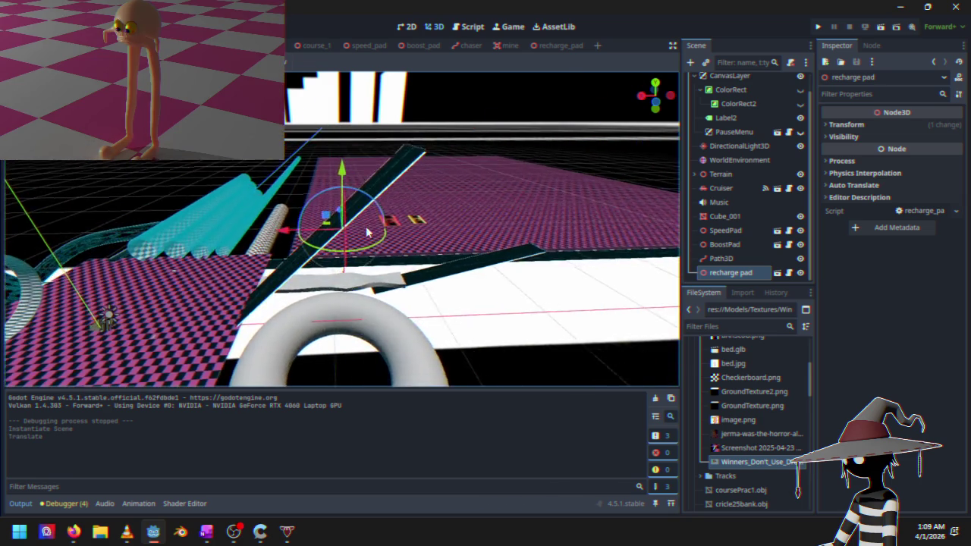
drag(394, 224, 319, 224)
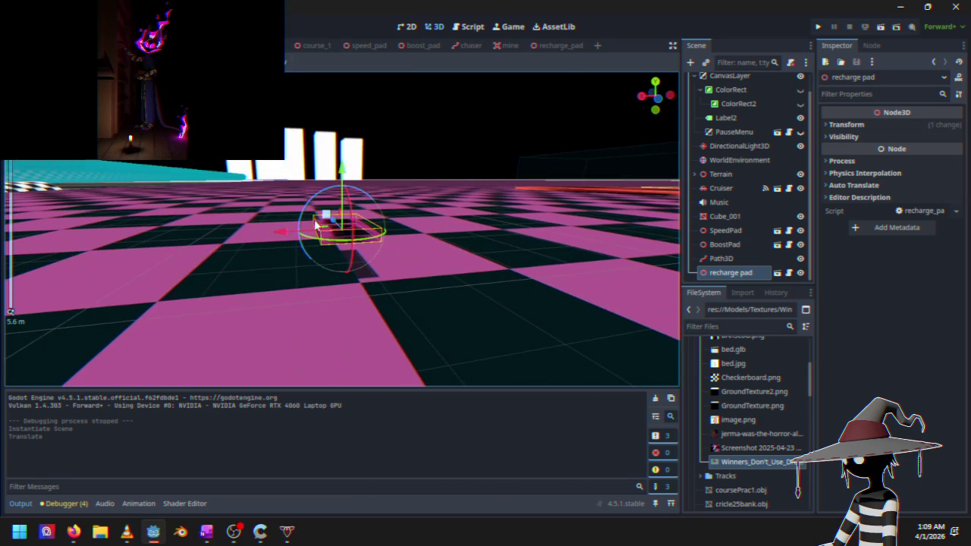
drag(343, 173, 347, 214)
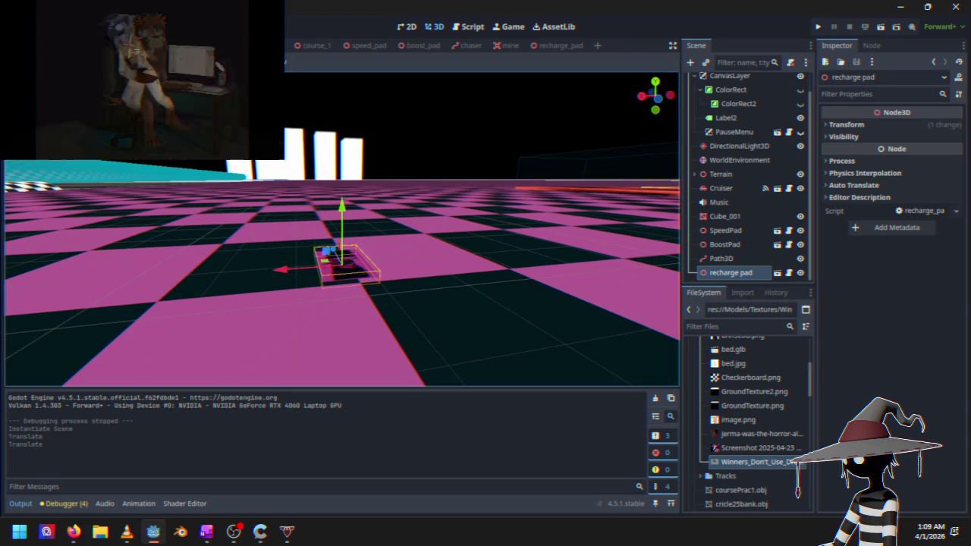
key(w)
Scale the recharge pad up about fourfold (~4.08), then save and run the game
key(s)
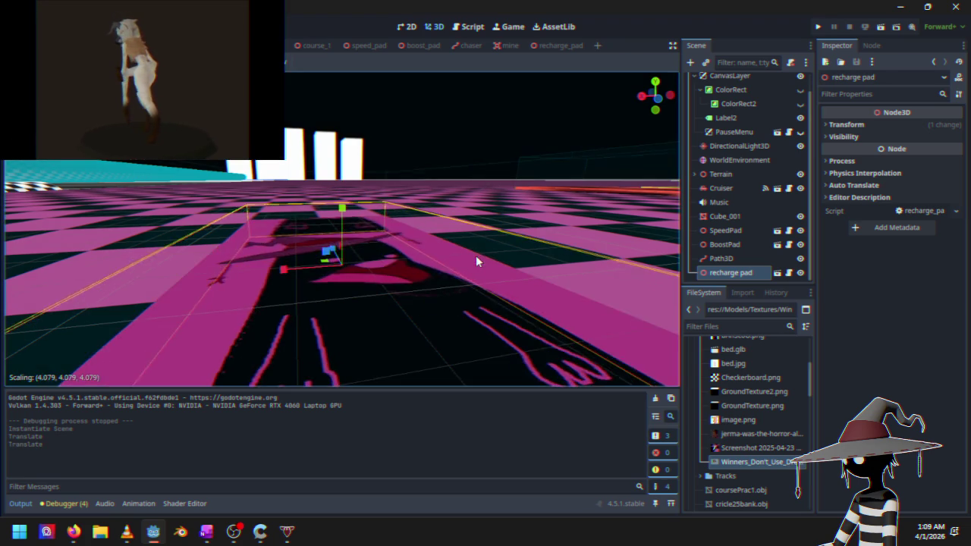
click(463, 263)
drag(464, 263, 395, 283)
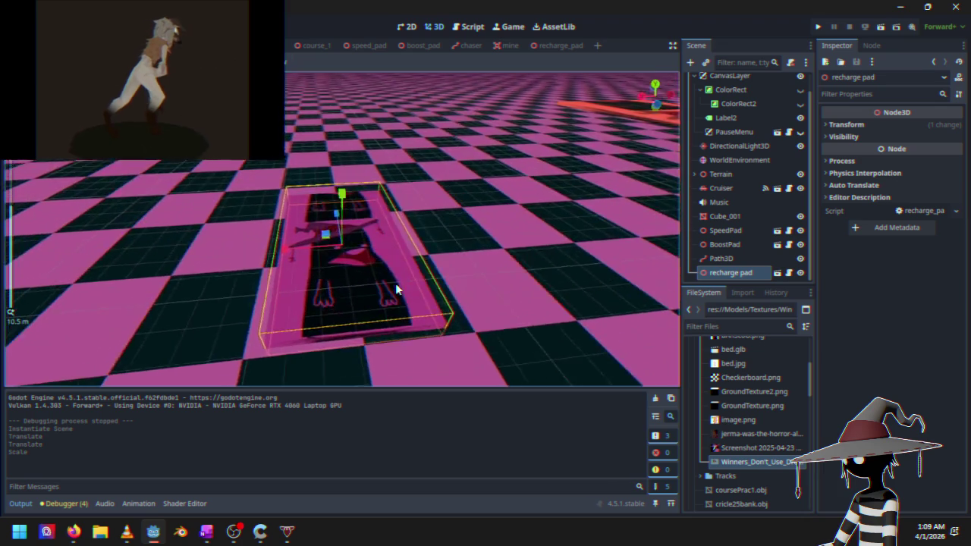
scroll(395, 283, down, 3)
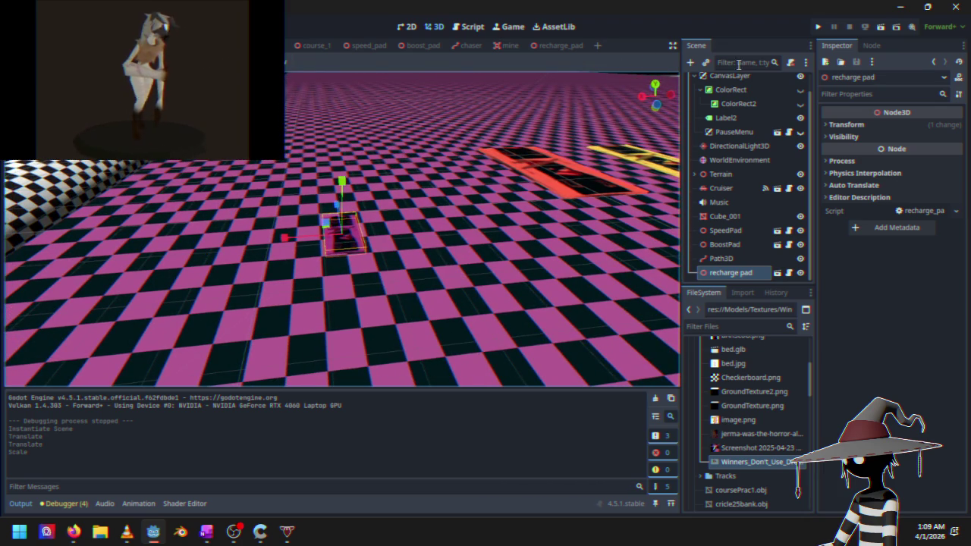
key(ctrl+s)
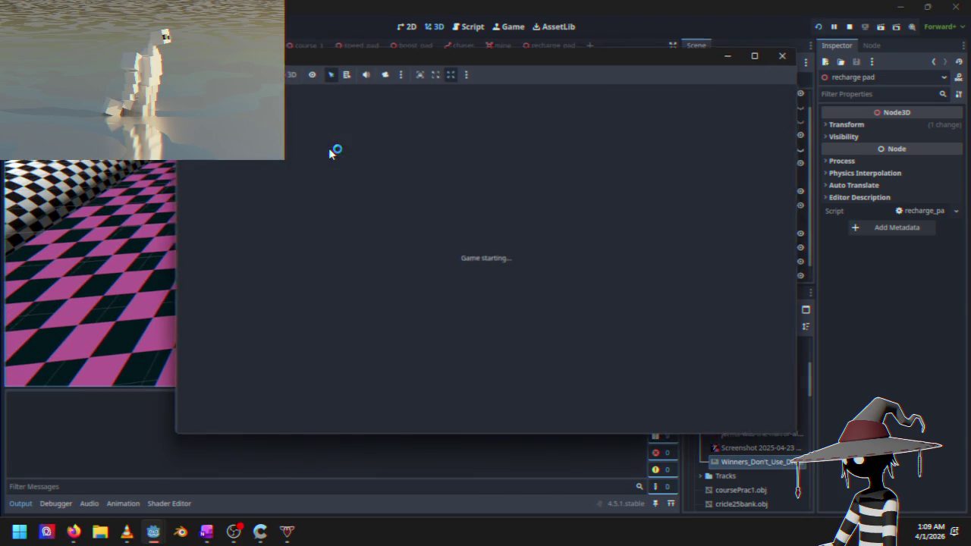
Race a Time Trials run on Course 1, then pause and choose Quit to Desktop
key(Down)
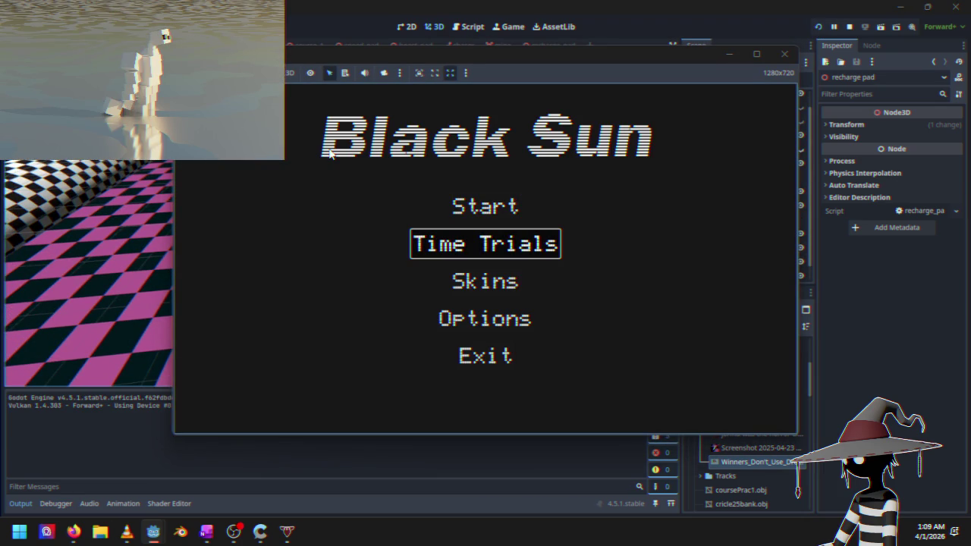
key(Return)
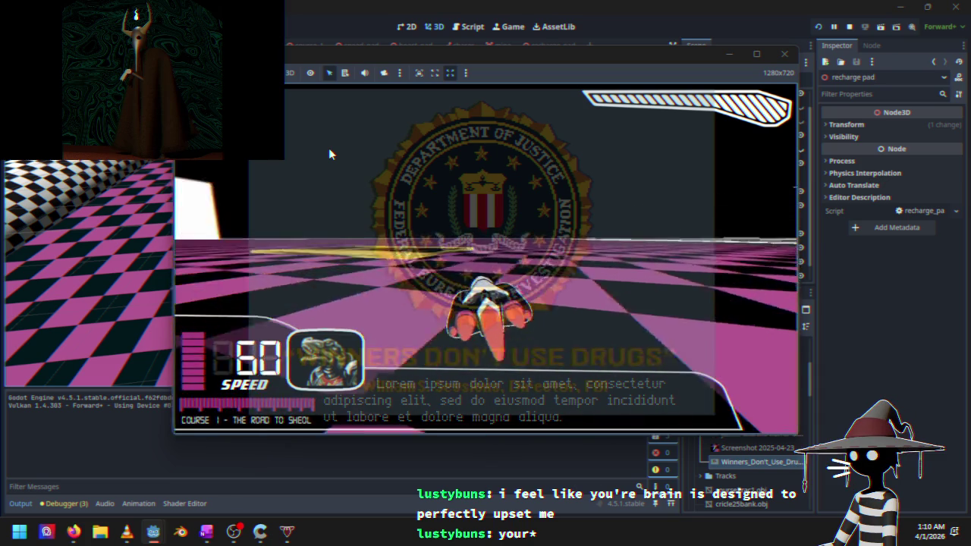
key(Escape)
key(Down)
key(Down)
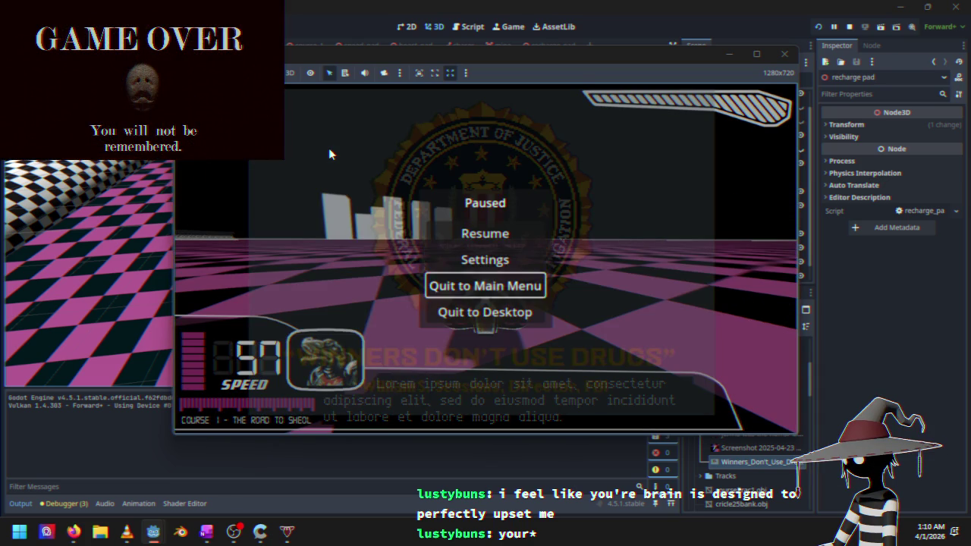
key(Down)
key(Return)
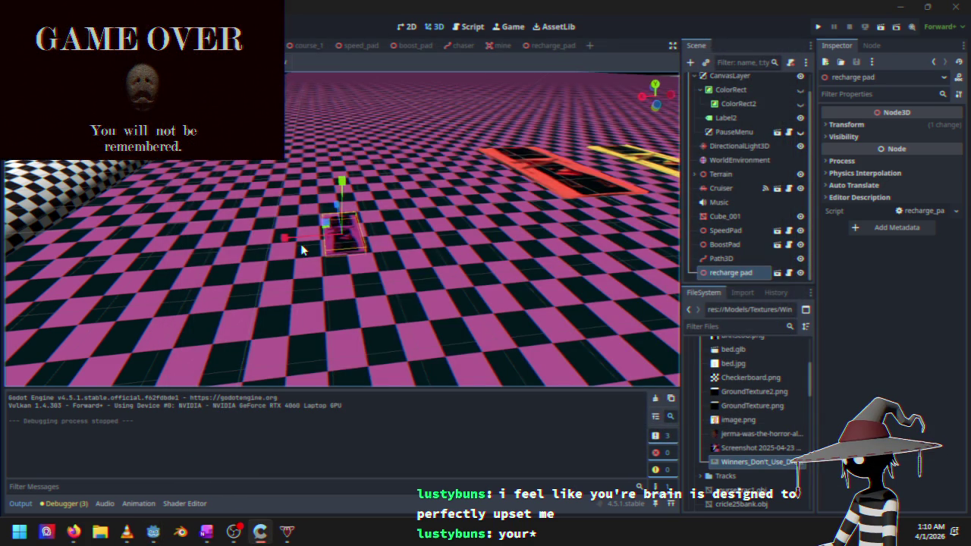
Move the recharge pad far along the X axis onto the large checkered plane
scroll(301, 244, down, 5)
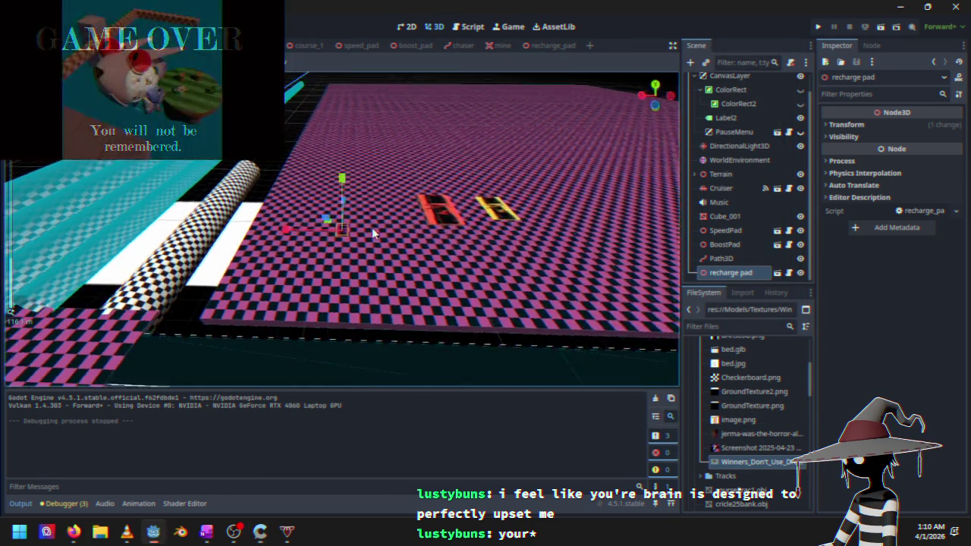
scroll(372, 233, down, 5)
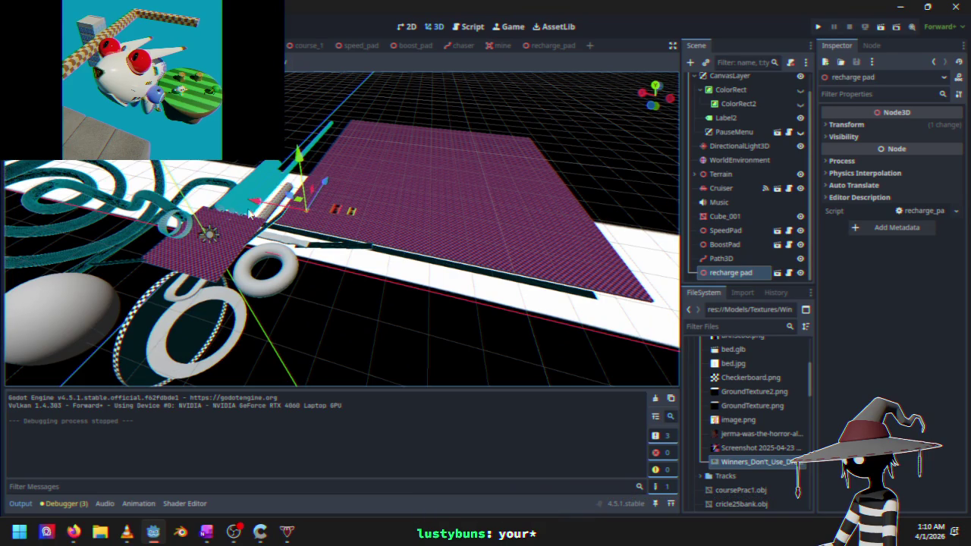
mouse_move(273, 211)
mouse_down()
mouse_move(477, 245)
mouse_move(520, 237)
mouse_up()
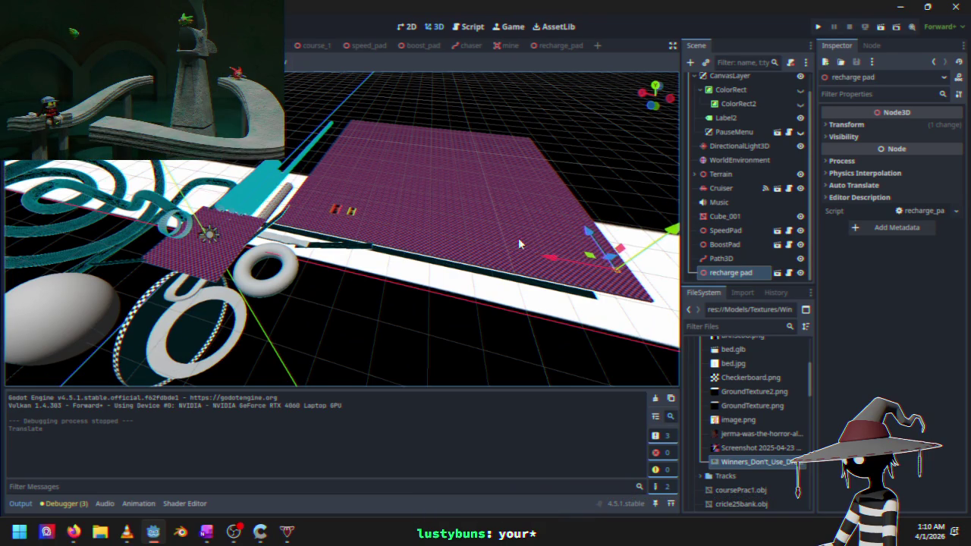
scroll(271, 237, up, 5)
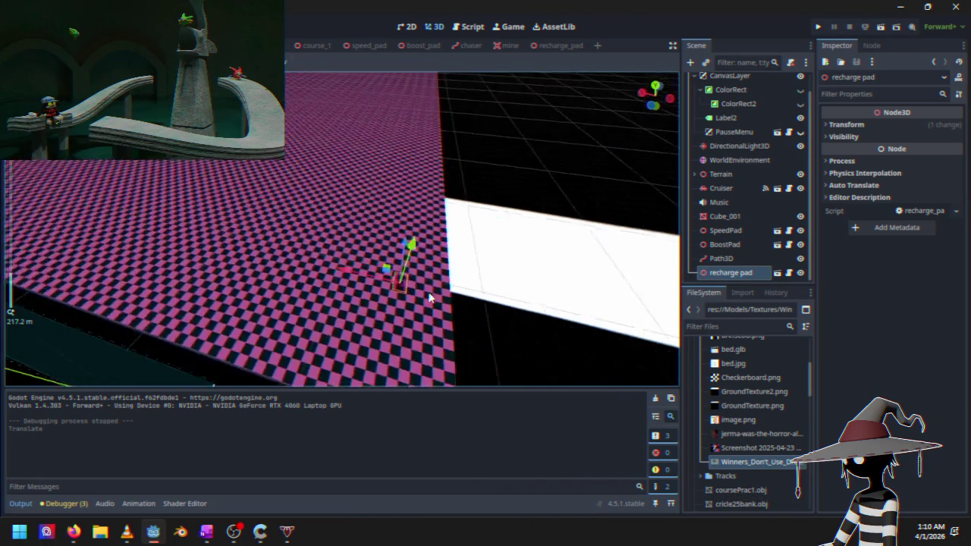
scroll(418, 289, down, 2)
drag(331, 299, 353, 290)
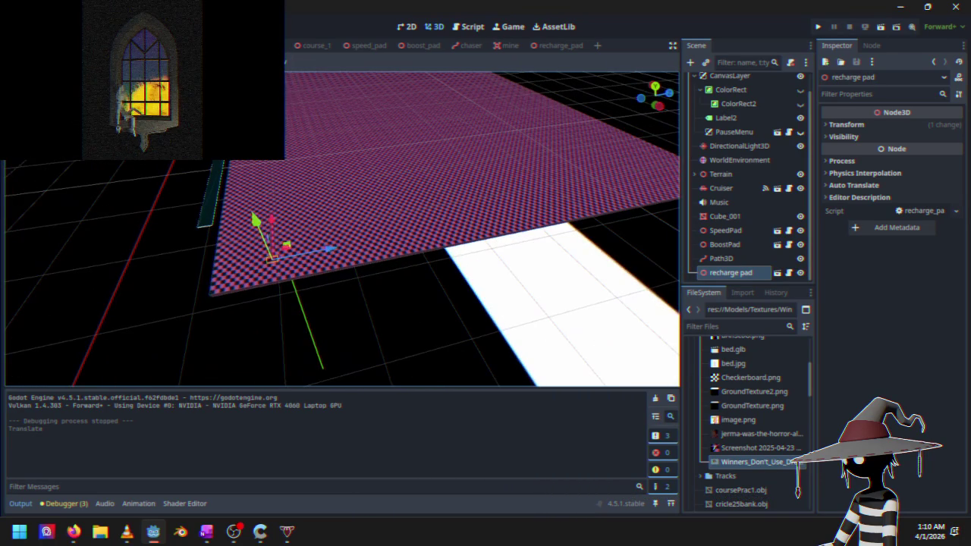
scroll(145, 217, up, 5)
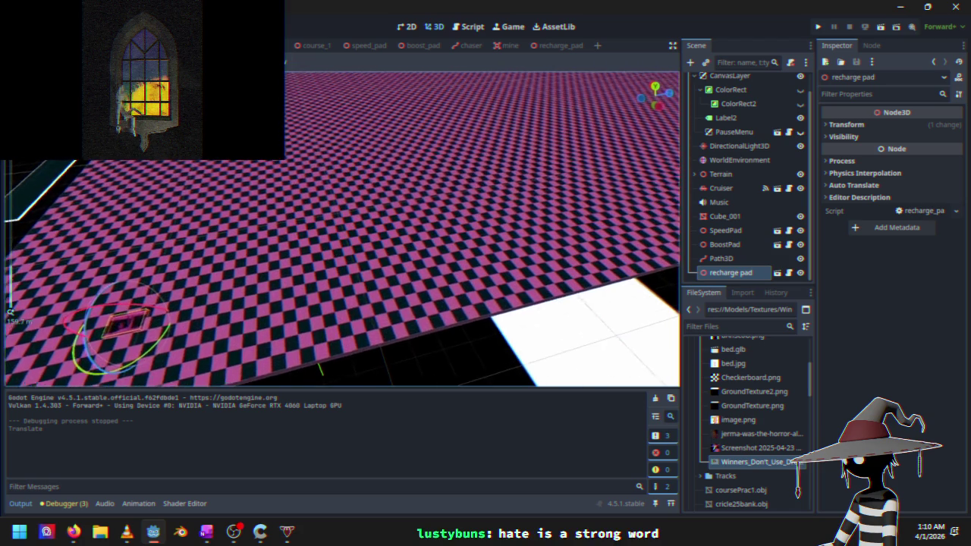
key(w)
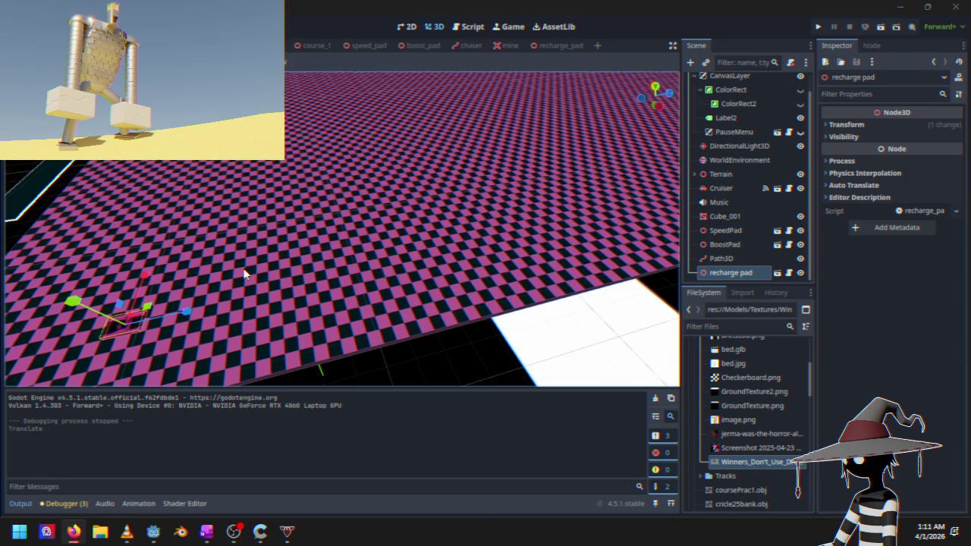
Stretch the pad along X into a long bar, then slide it along Z
scroll(244, 268, down, 5)
key(s)
key(x)
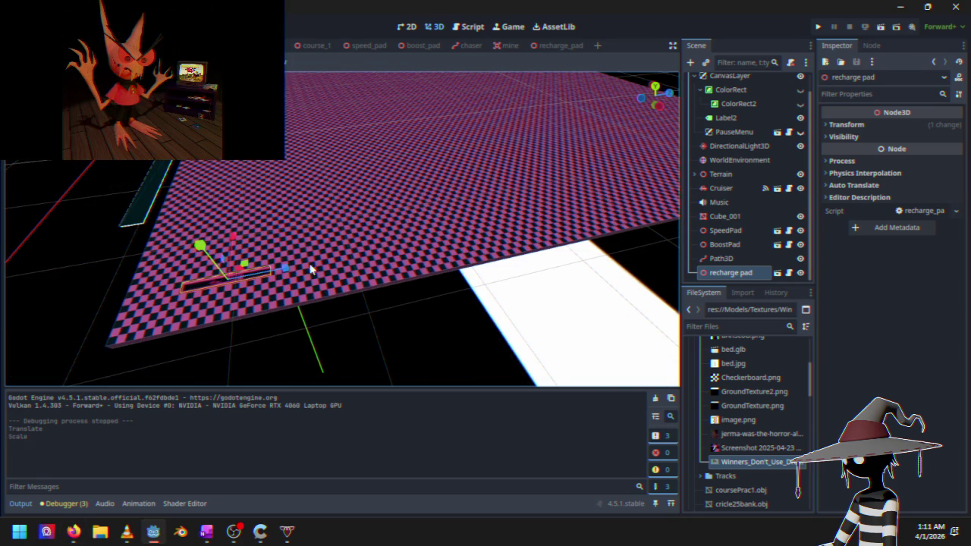
key(s)
key(x)
click(640, 253)
scroll(343, 299, down, 3)
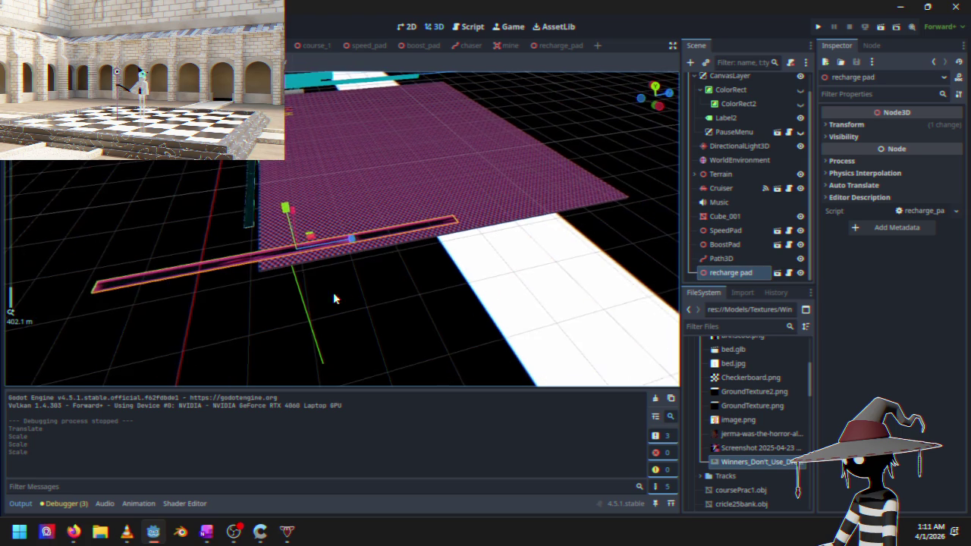
scroll(304, 259, up, 6)
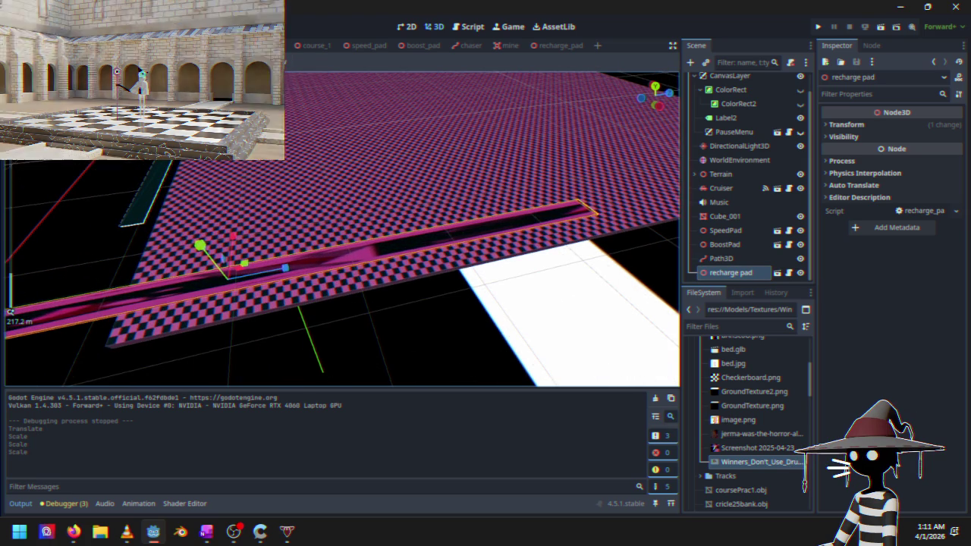
mouse_move(265, 273)
mouse_down()
mouse_move(472, 255)
mouse_move(599, 201)
mouse_move(569, 220)
mouse_up()
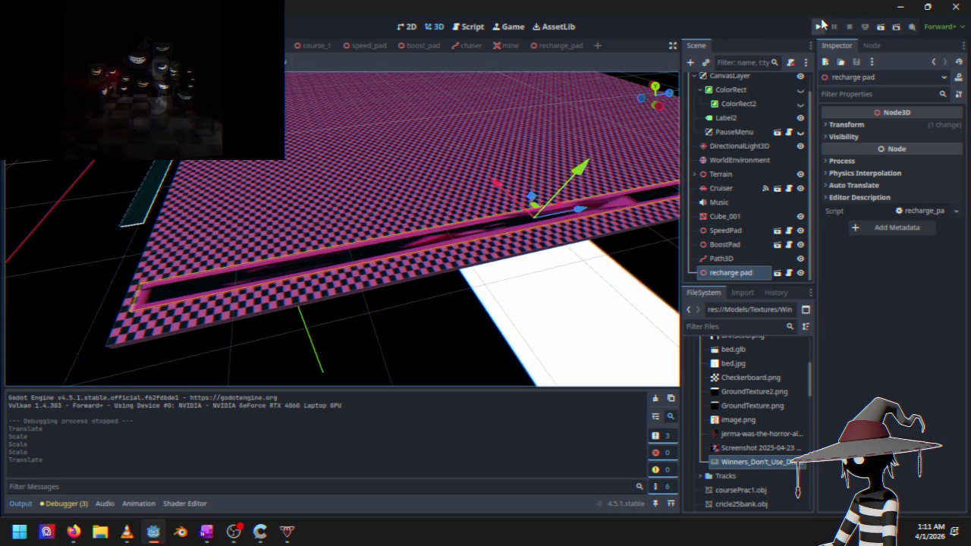
Run the project, return to the main menu, and start a Time Trials race
click(818, 29)
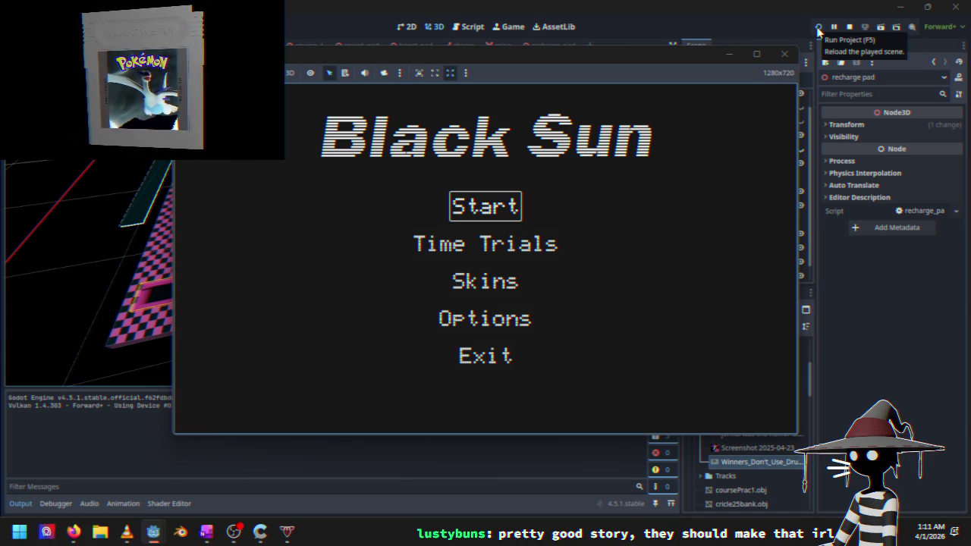
key(Return)
key(Escape)
key(Down)
key(Down)
key(Return)
key(Down)
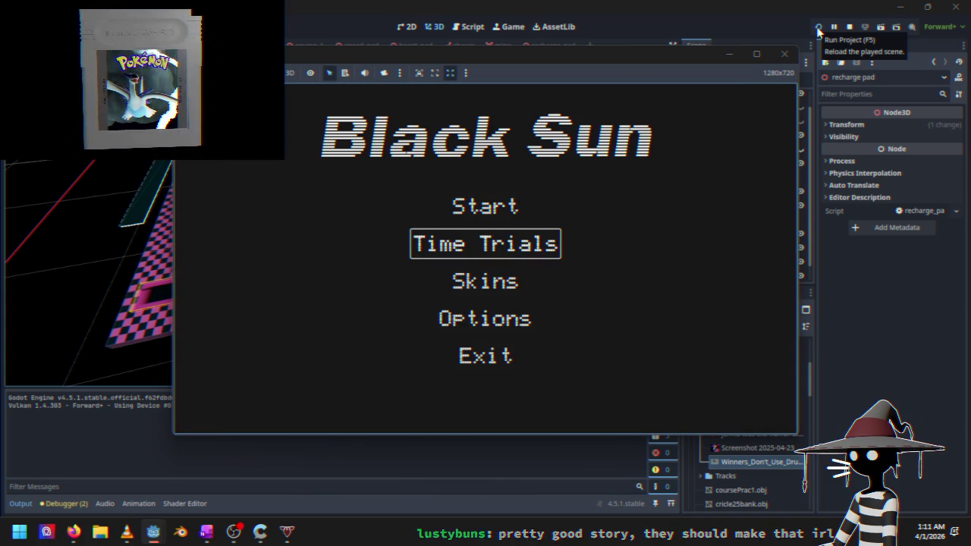
key(Return)
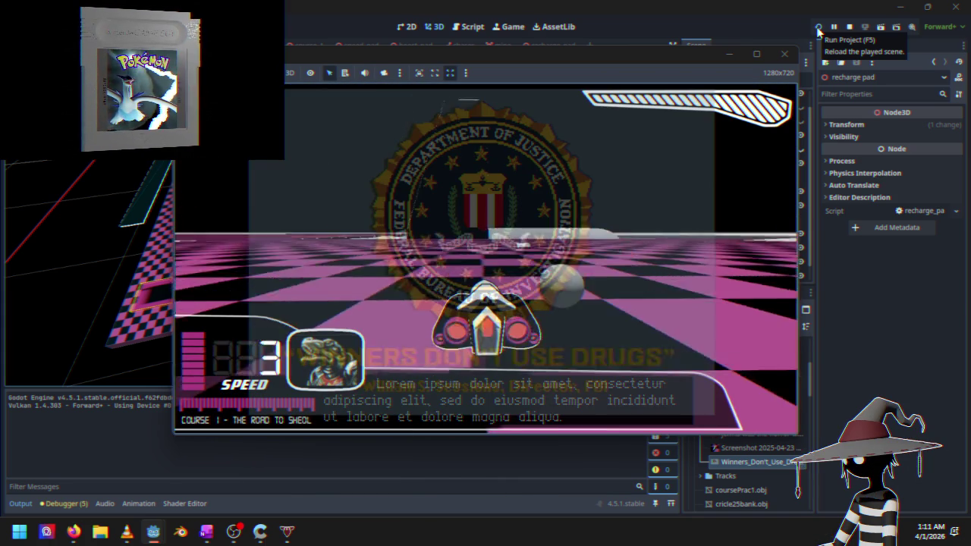
Drive the ship around the course, then pause and quit back to the editor
key(Left)
key(Right)
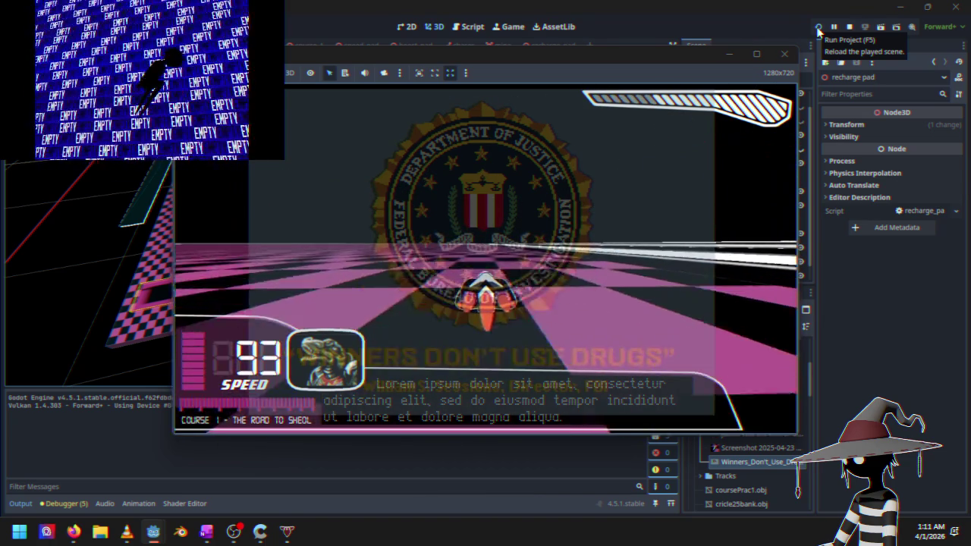
key(Down)
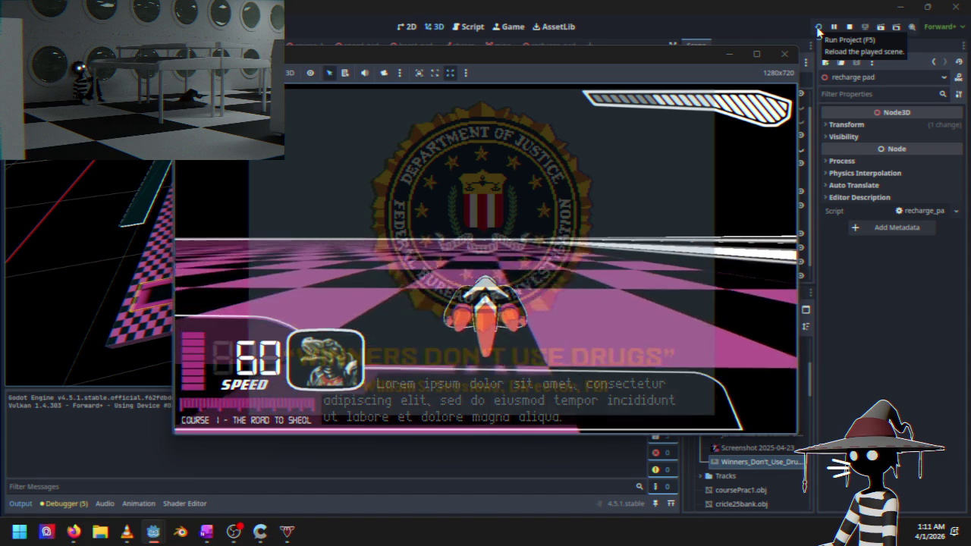
key(Down)
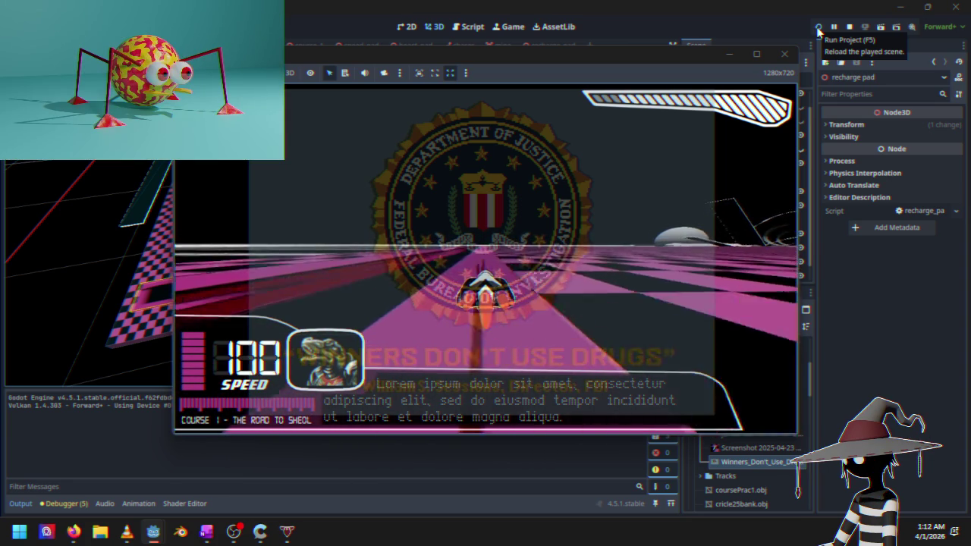
key(Escape)
key(Down)
key(Down)
key(Return)
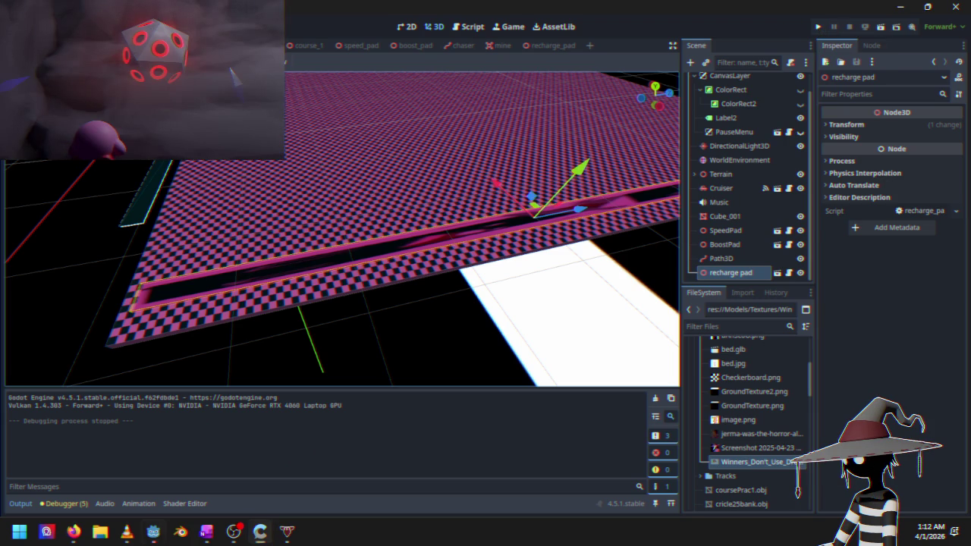
Switch to the dashboard HUD scene in 3D, then to the Script editor showing Cruiser.gd
key(ctrl+shift+Tab)
click(433, 29)
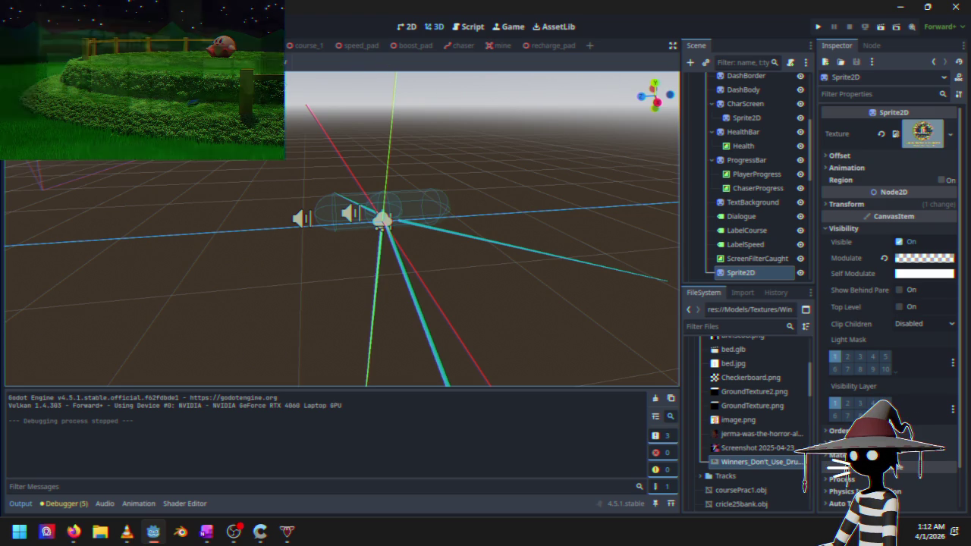
click(476, 27)
scroll(361, 233, down, 15)
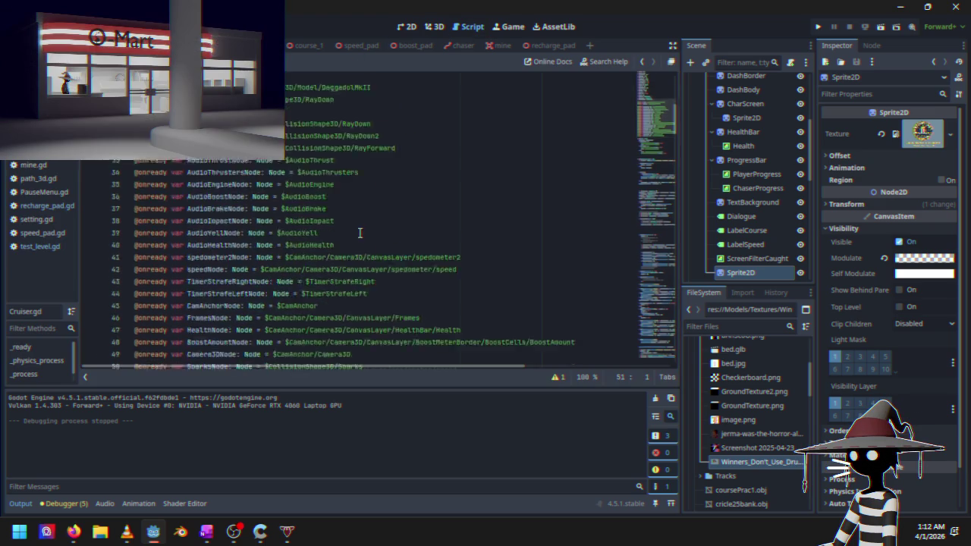
Review Cruiser.gd's _physics_process, then open recharge_pad.gd (BoostBar += 1.1) and run the project
scroll(361, 233, down, 20)
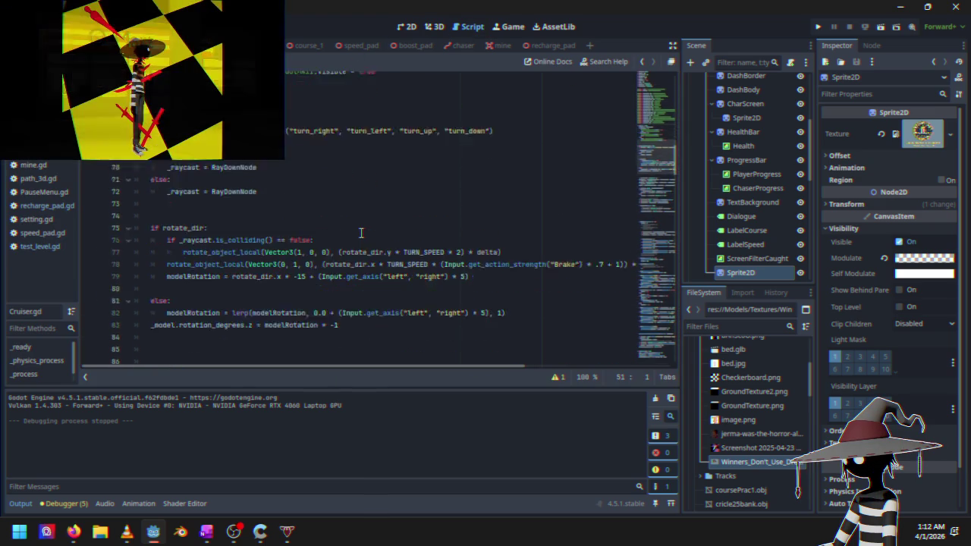
scroll(506, 209, down, 8)
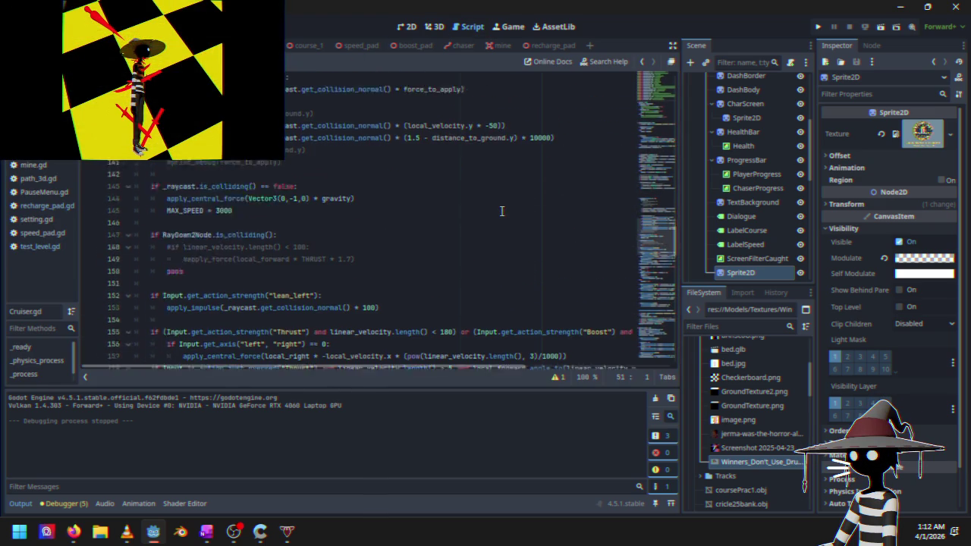
scroll(493, 212, down, 5)
scroll(488, 210, down, 6)
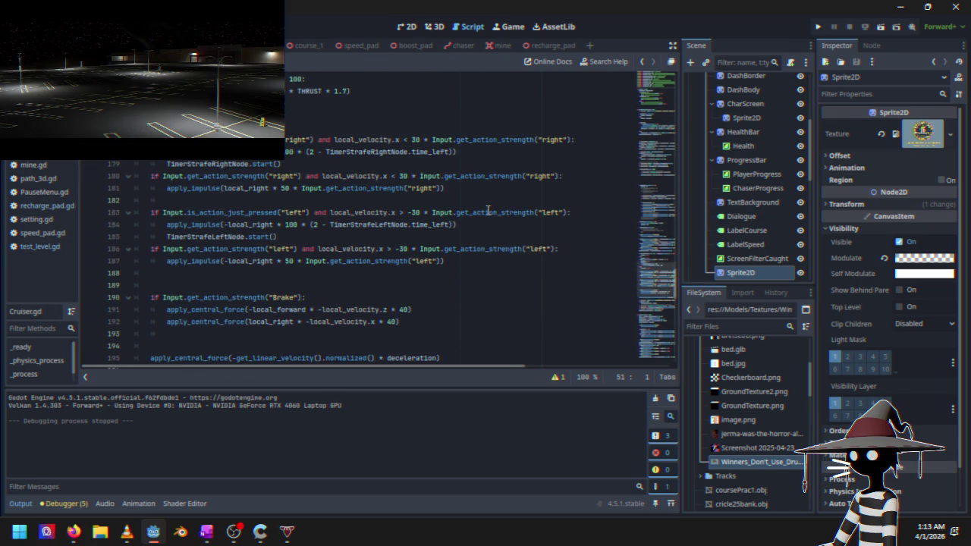
scroll(488, 210, down, 3)
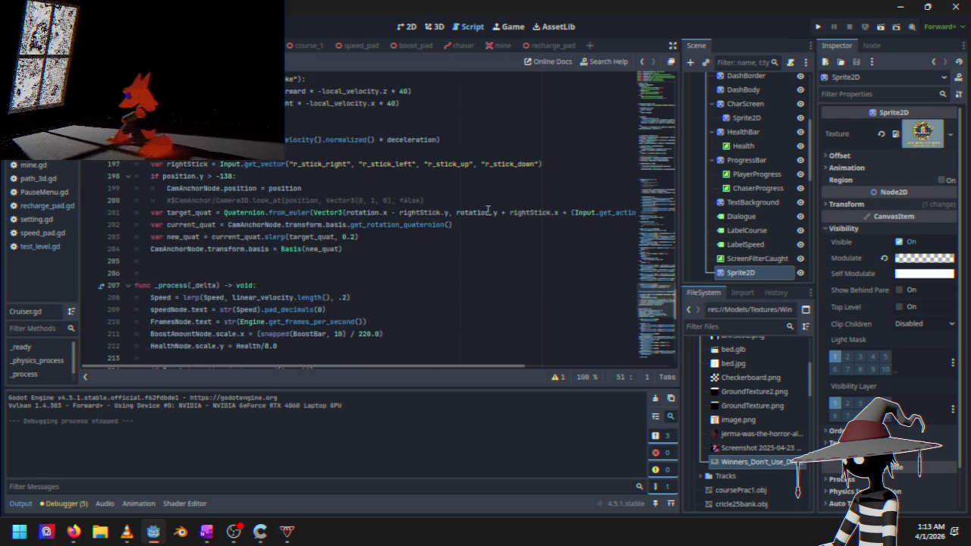
scroll(488, 210, up, 3)
scroll(488, 210, down, 3)
scroll(488, 210, up, 12)
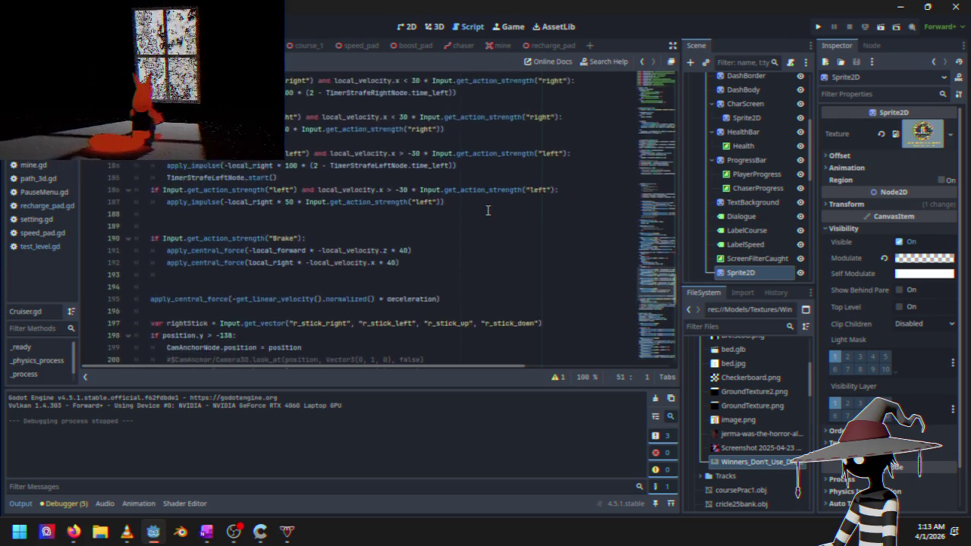
scroll(402, 223, down, 2)
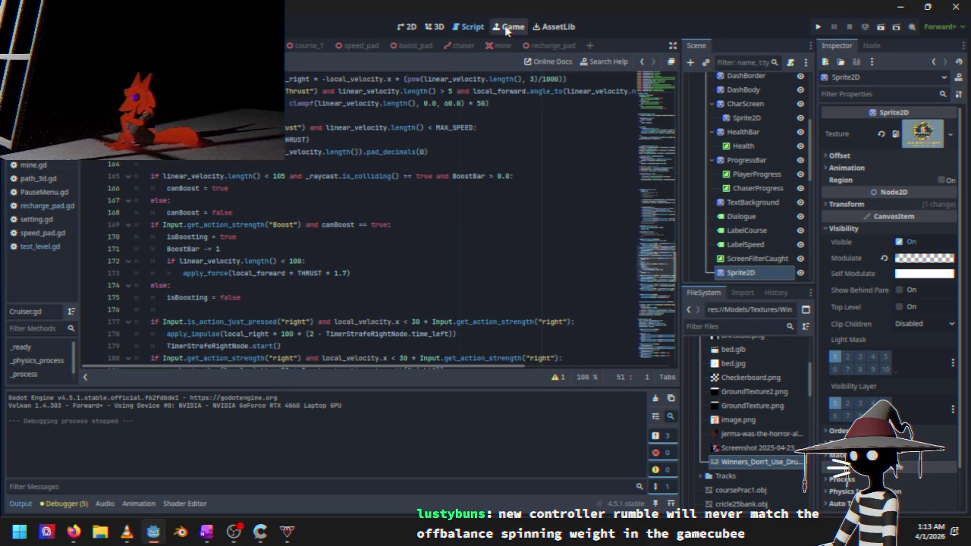
click(532, 45)
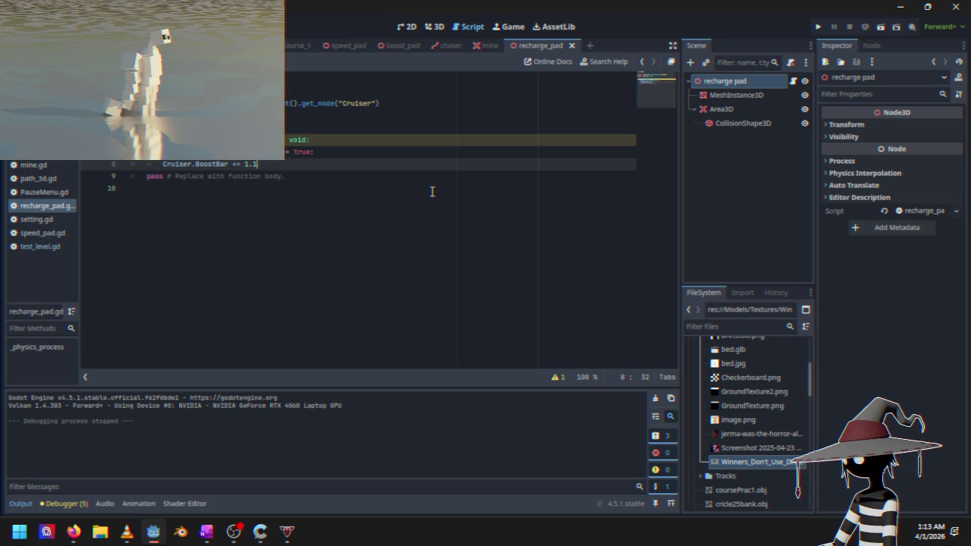
click(818, 27)
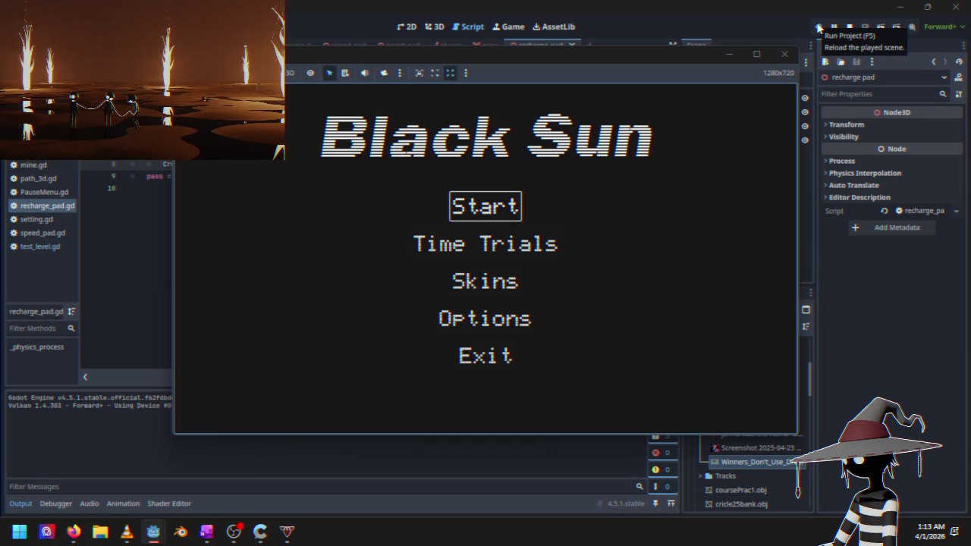
key(Down)
key(Down)
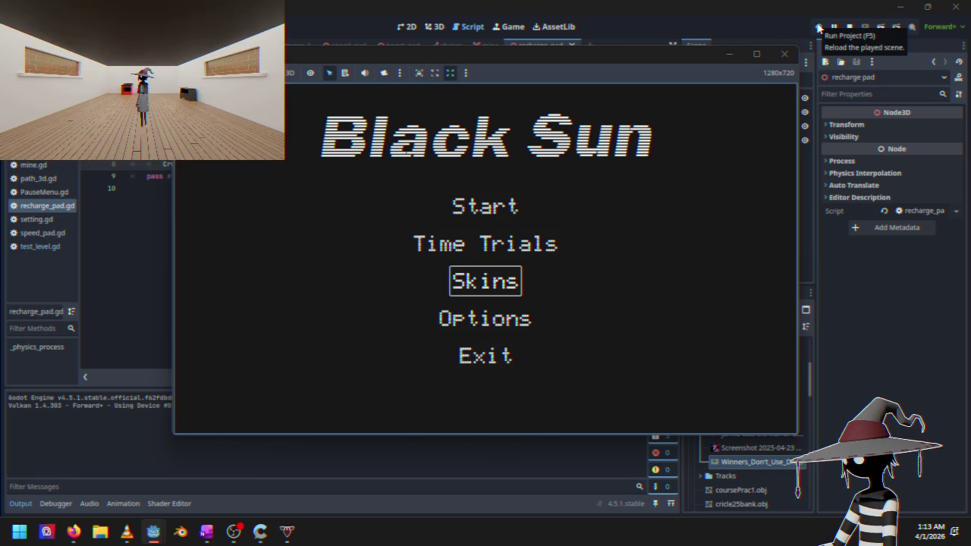
key(Down)
key(Up)
key(Up)
key(Up)
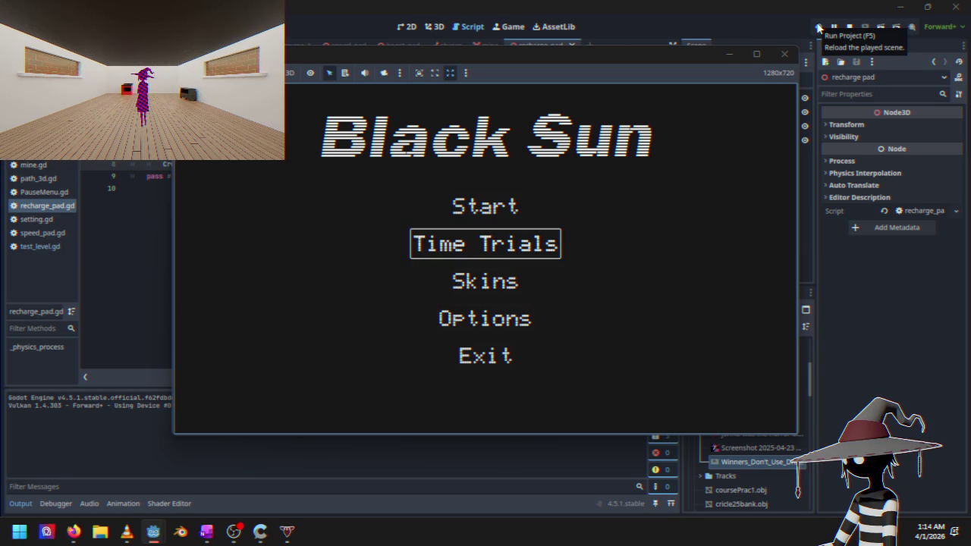
key(Down)
key(Up)
key(Down)
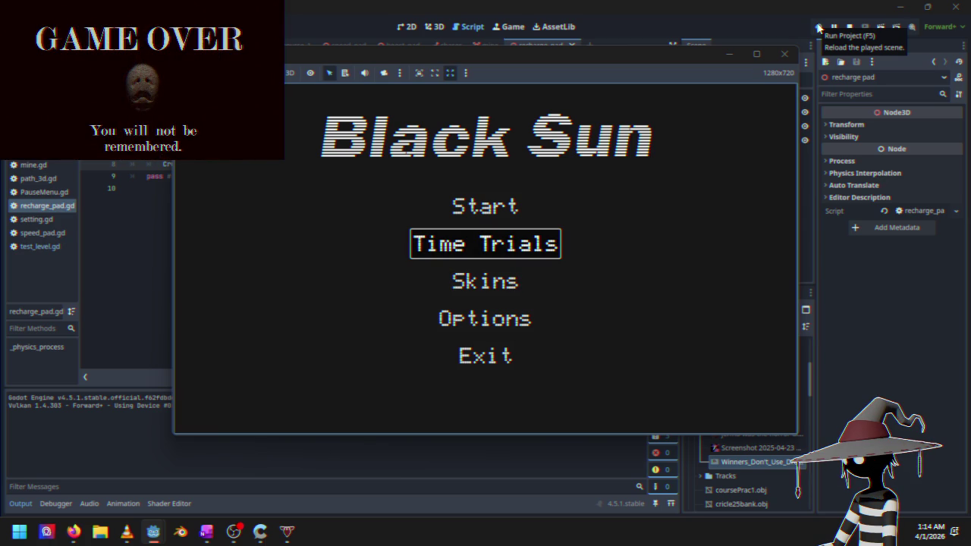
key(Return)
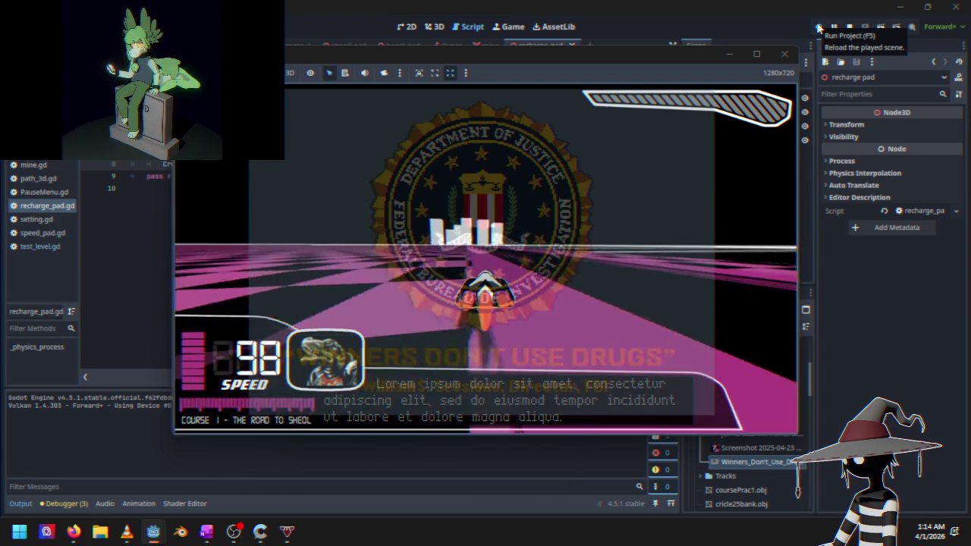
key(Escape)
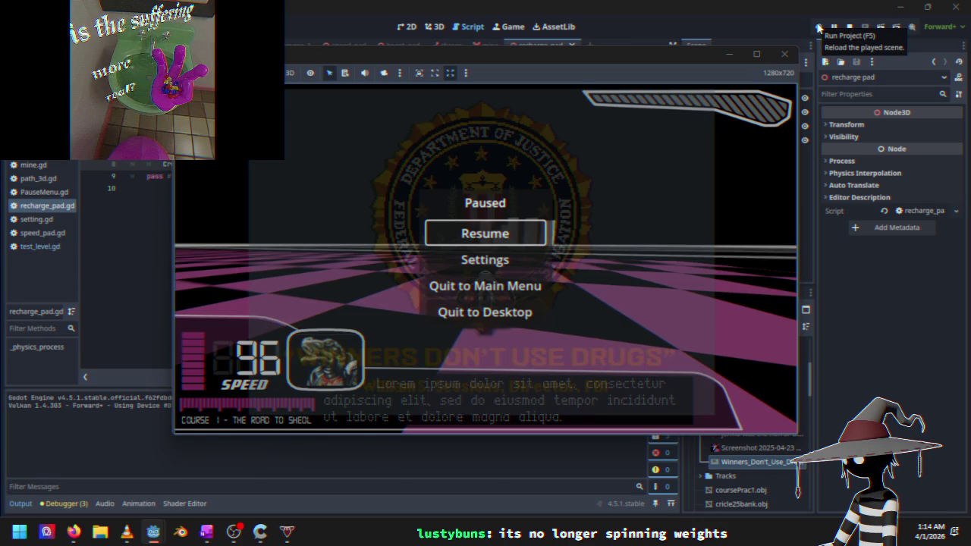
key(Down)
key(Down)
key(Down)
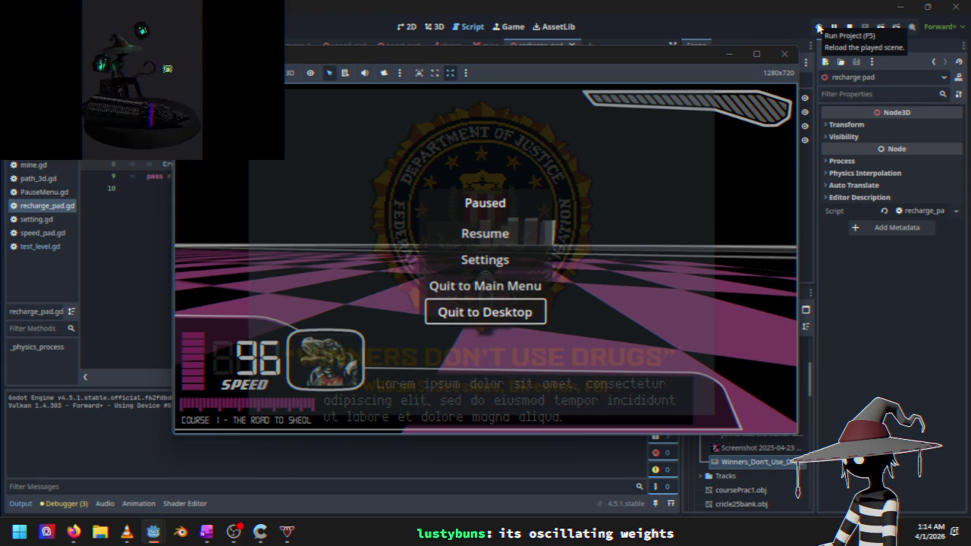
key(Return)
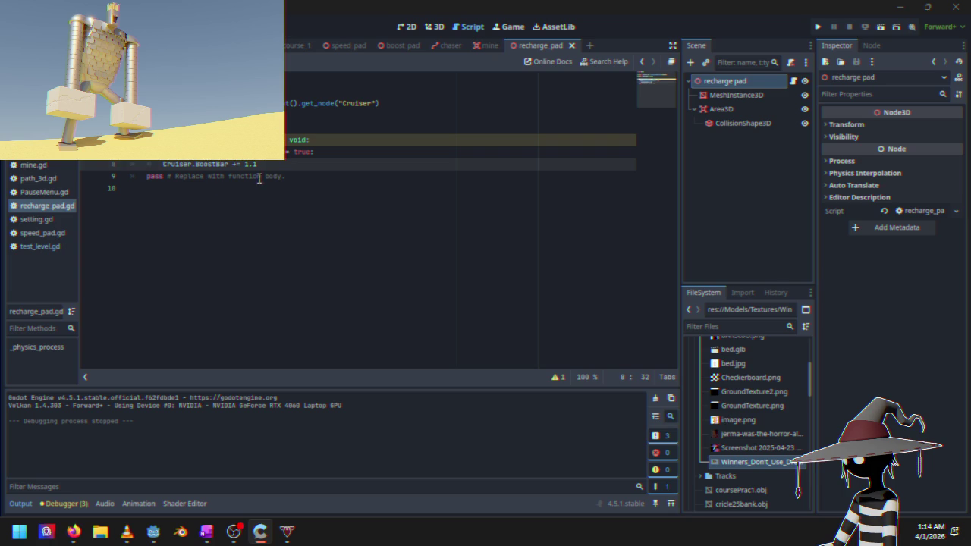
Change the recharge pad's BoostBar gain from 1.1 to 1.2, then show test_level in 3D
key(BackSpace)
text(2)
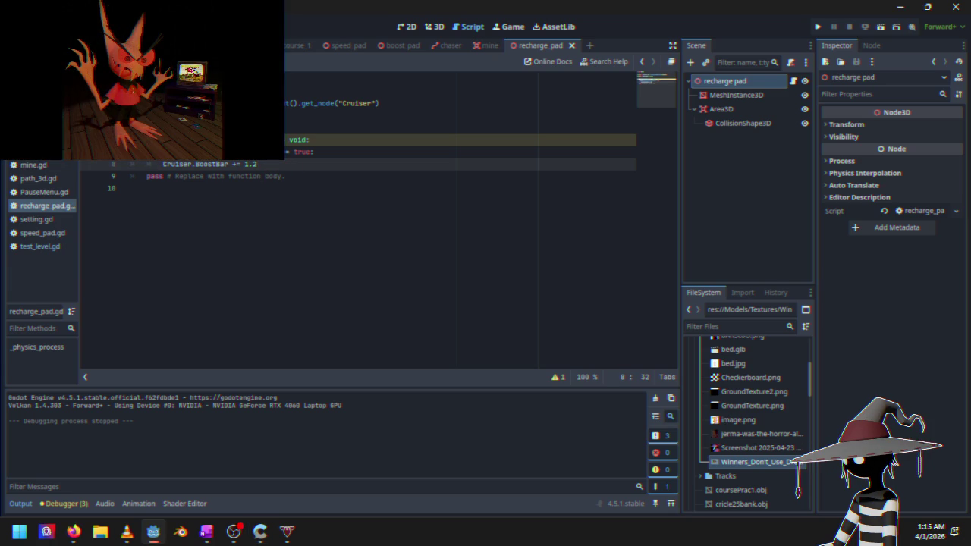
key(ctrl+Tab)
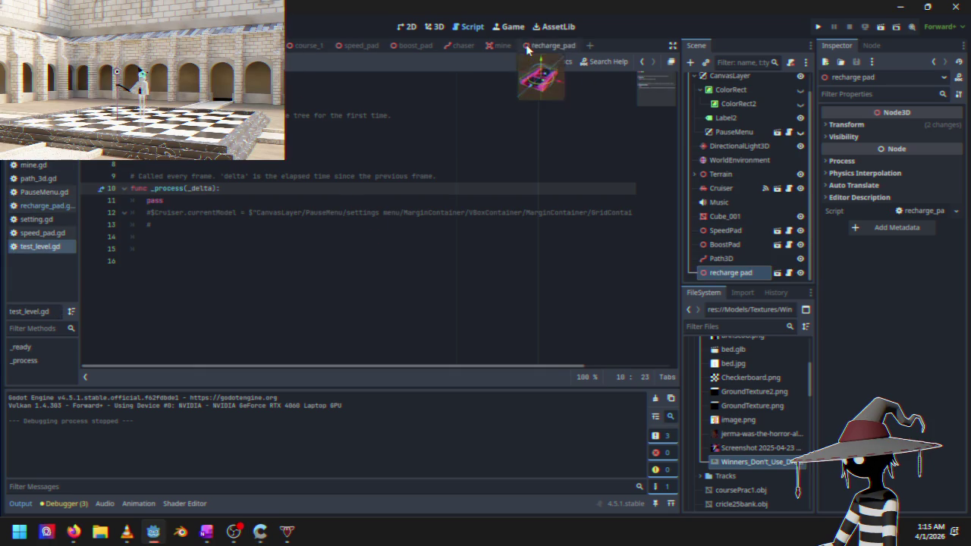
click(435, 27)
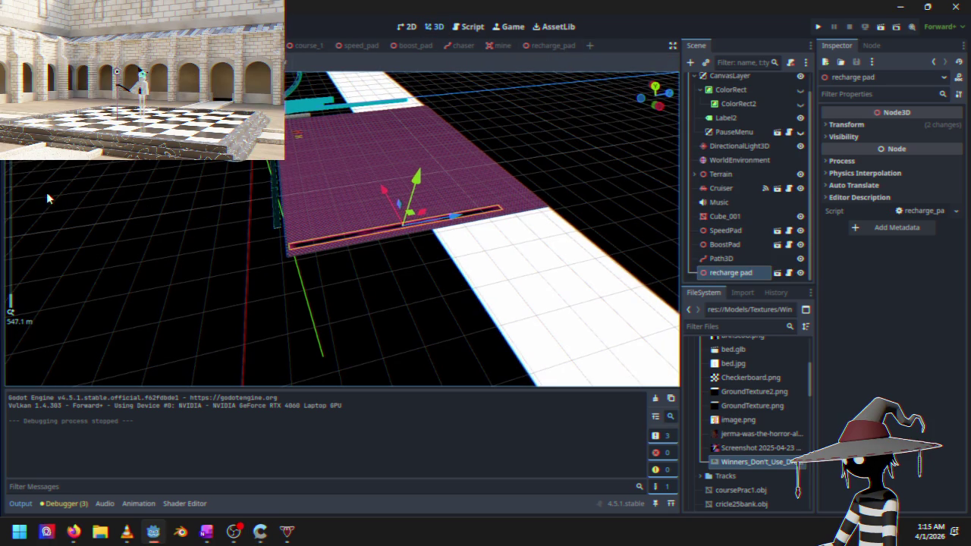
Rotate the recharge pad strip about -105 degrees, move it left across the track, and run
key(e)
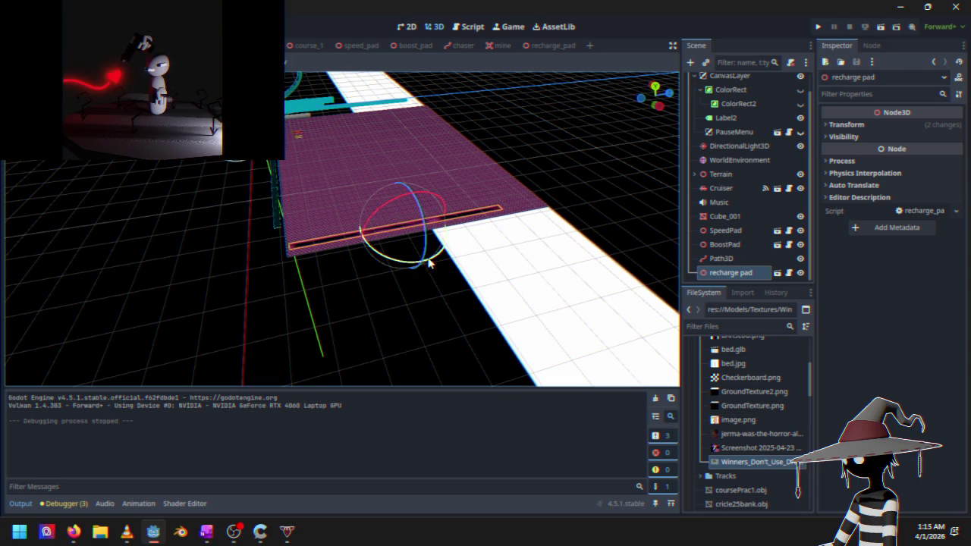
drag(406, 263, 365, 226)
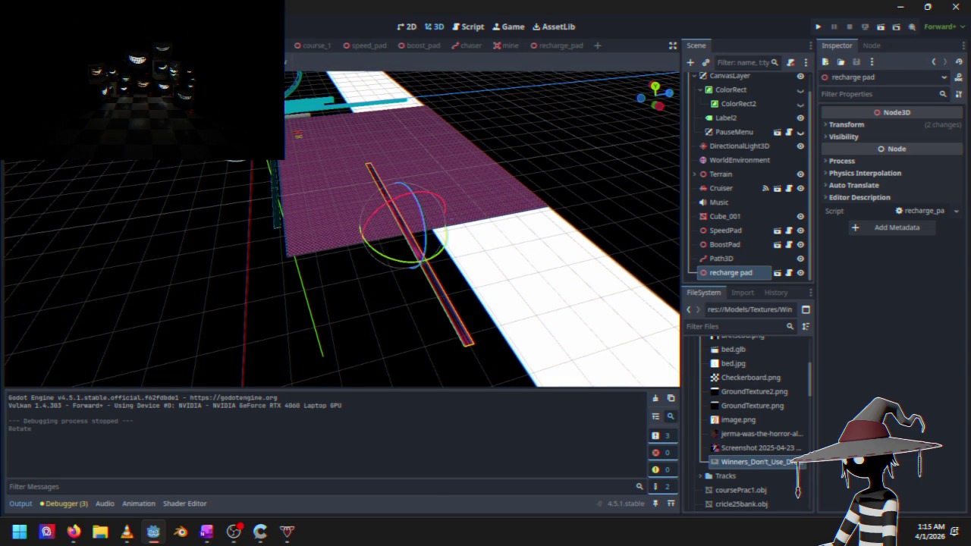
key(w)
mouse_move(410, 216)
mouse_down()
mouse_move(359, 205)
mouse_move(296, 167)
mouse_up()
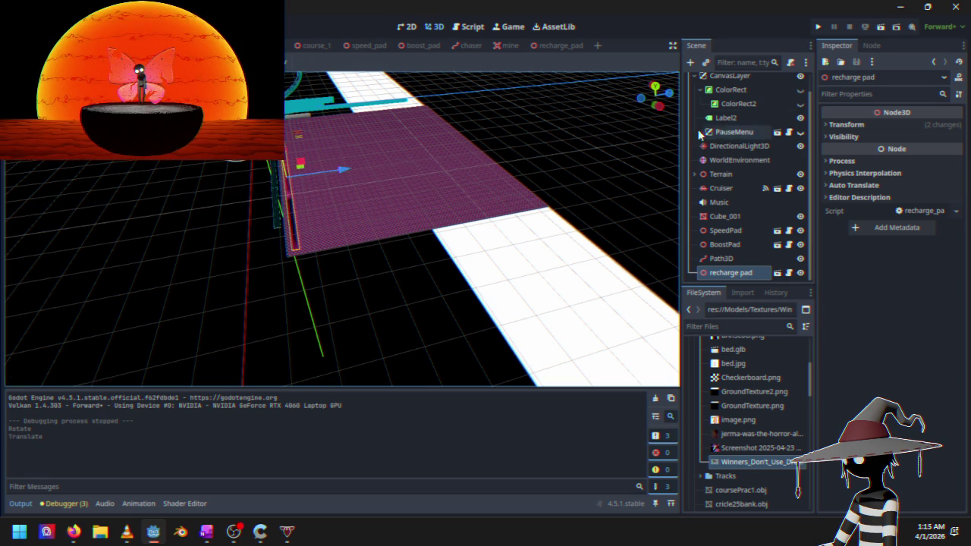
click(818, 26)
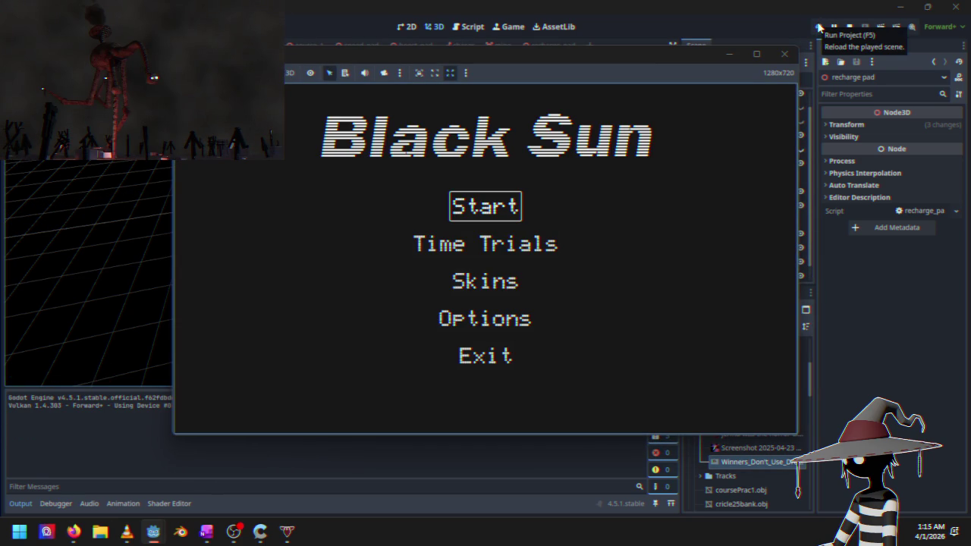
Race a Time Trials run to test the moved recharge pad, then stop the game
key(Down)
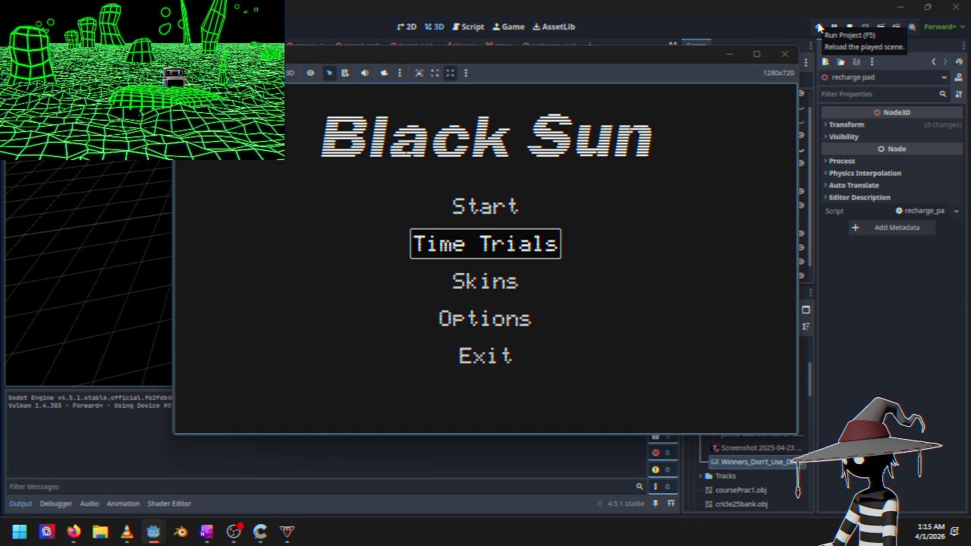
key(Return)
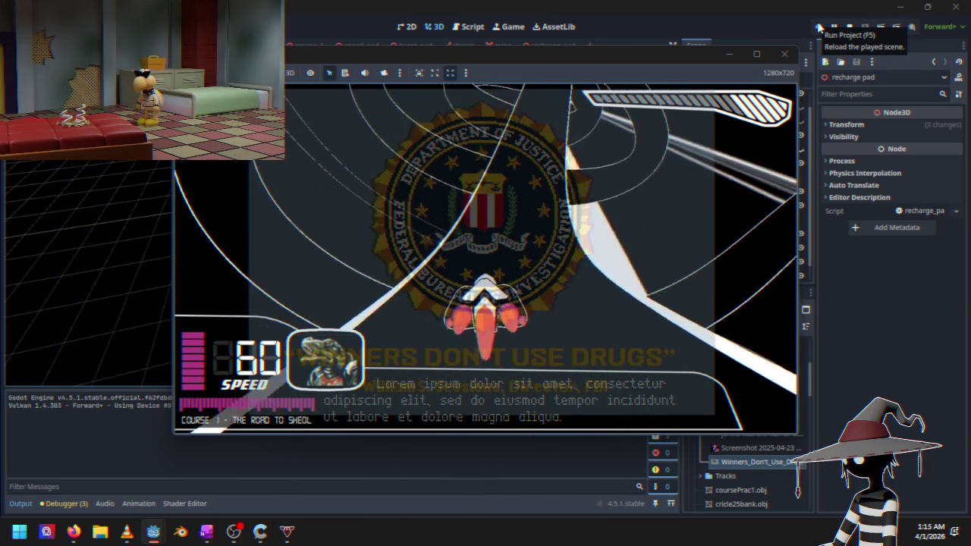
key(F8)
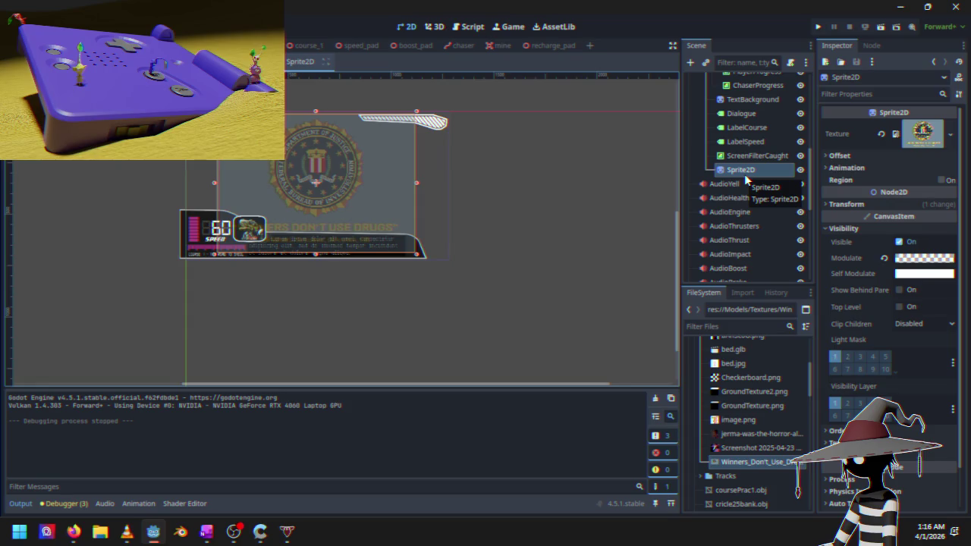
Delete the seal overlay Sprite2D node from the HUD scene and return to Cruiser.gd
scroll(746, 186, down, 3)
scroll(751, 180, up, 3)
click(759, 168)
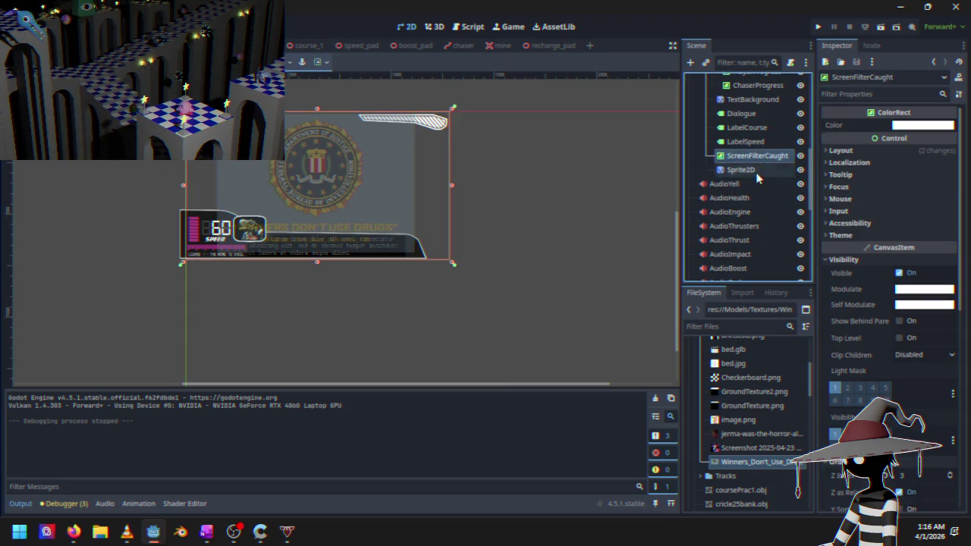
key(Delete)
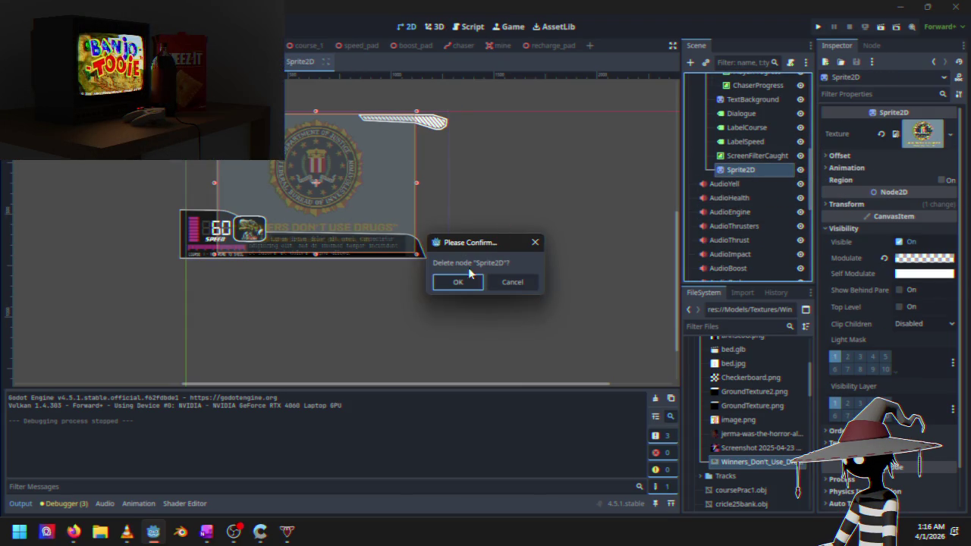
click(469, 283)
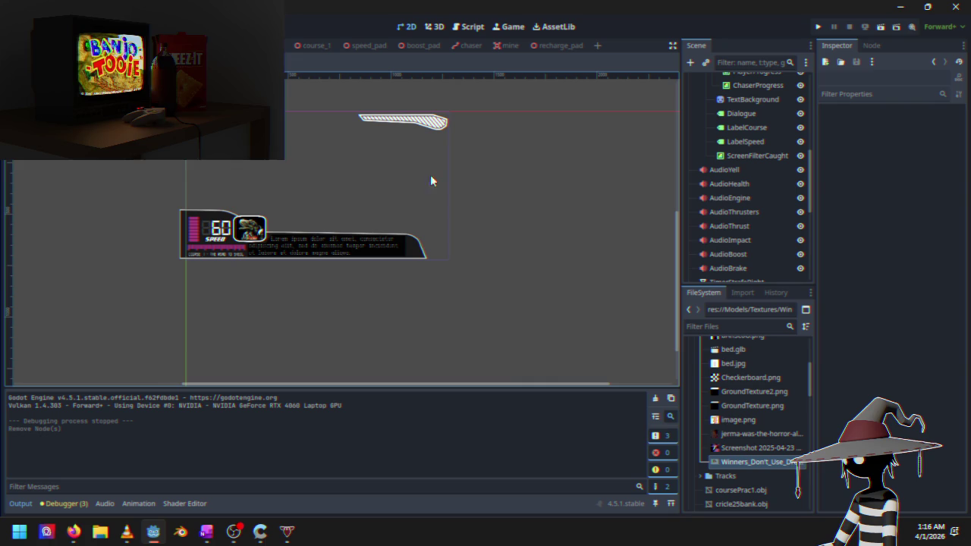
click(474, 26)
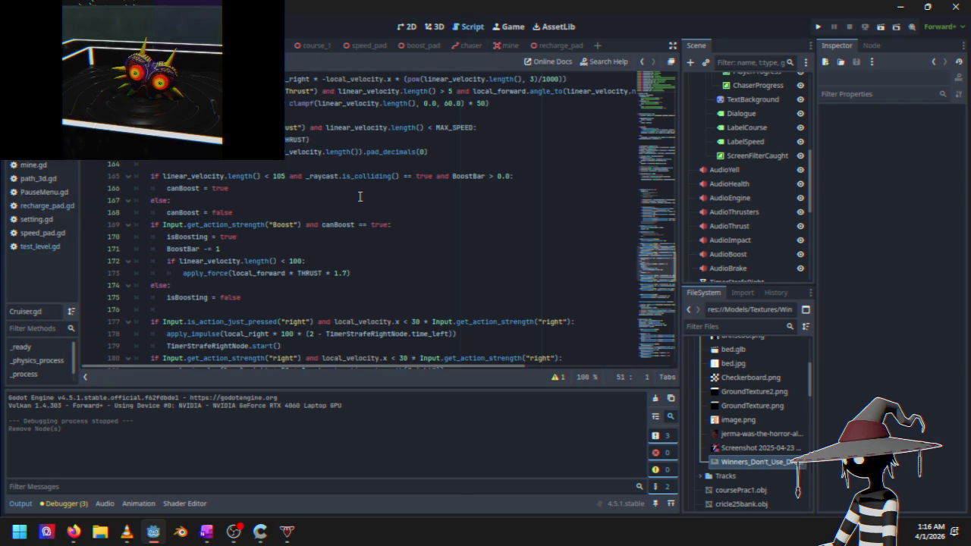
scroll(334, 207, down, 4)
scroll(335, 210, up, 8)
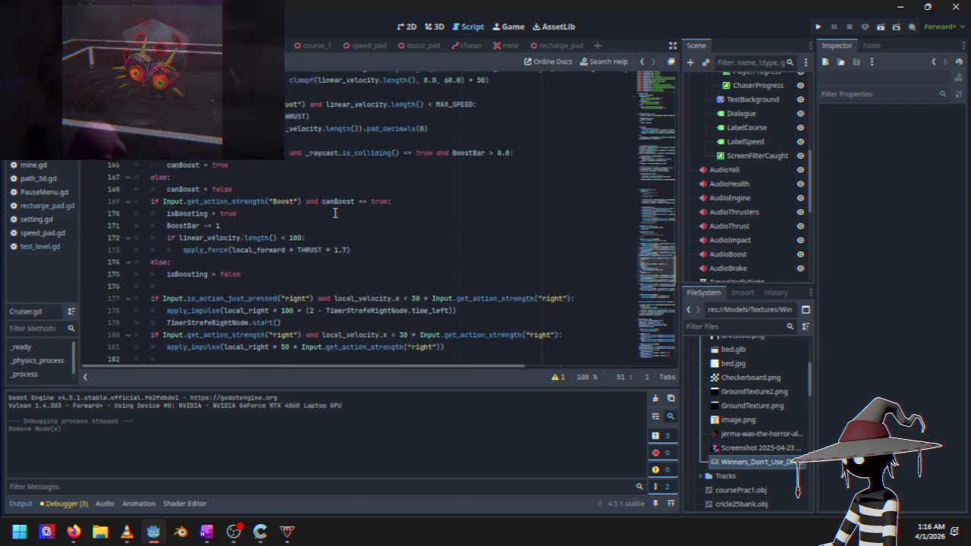
scroll(335, 213, up, 1)
scroll(334, 215, down, 1)
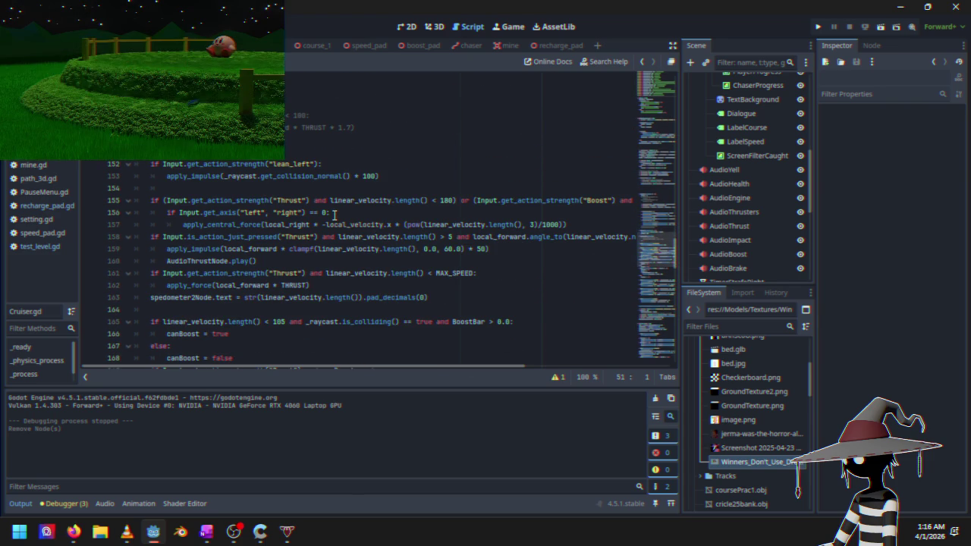
scroll(335, 214, down, 1)
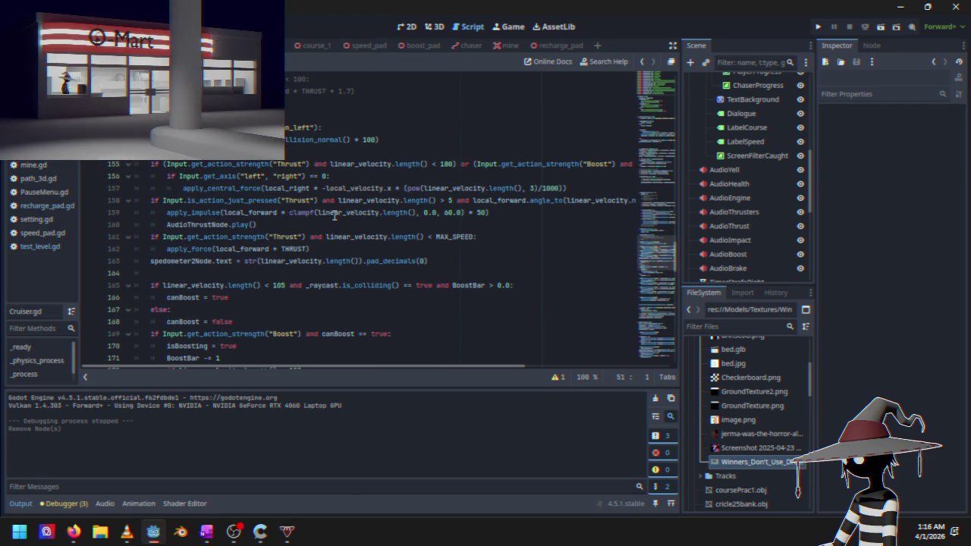
scroll(335, 217, down, 7)
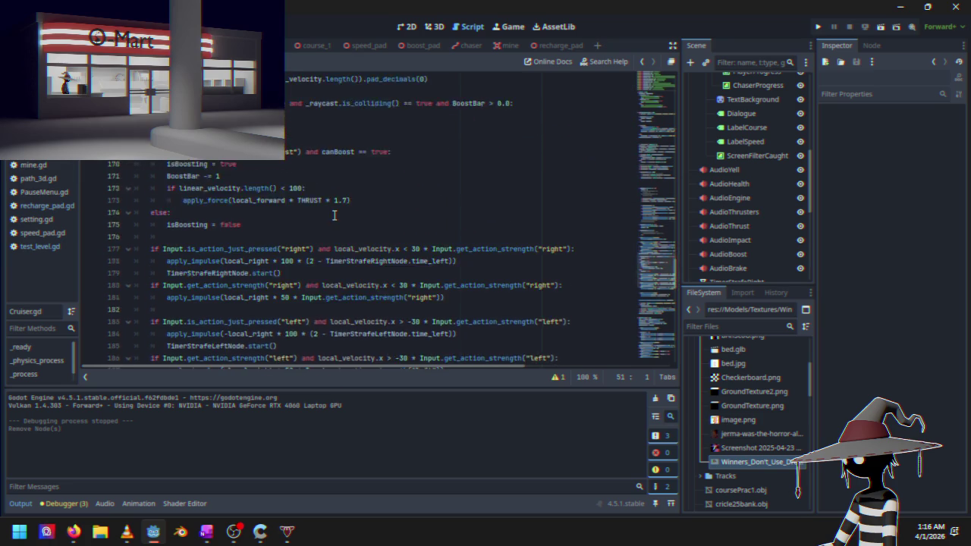
scroll(335, 217, down, 8)
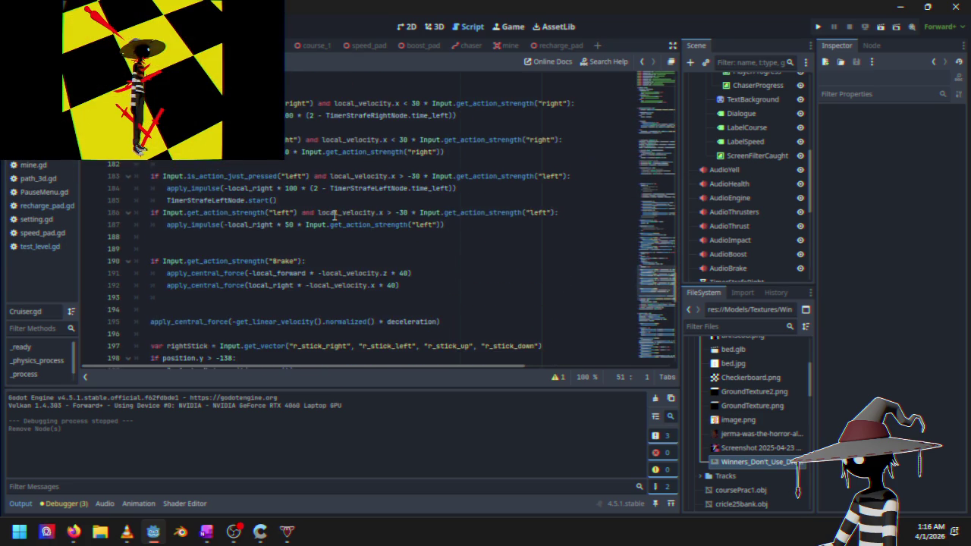
scroll(334, 216, up, 8)
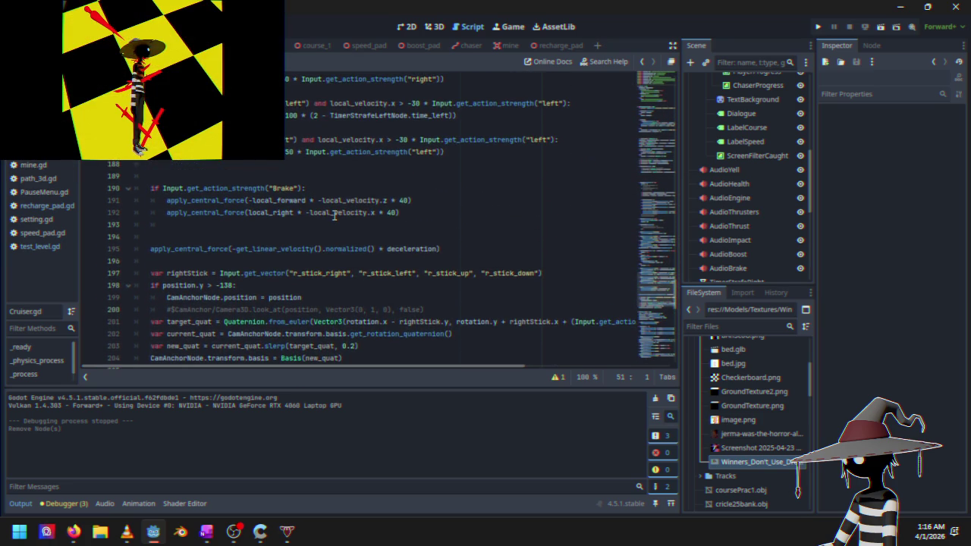
scroll(335, 216, up, 7)
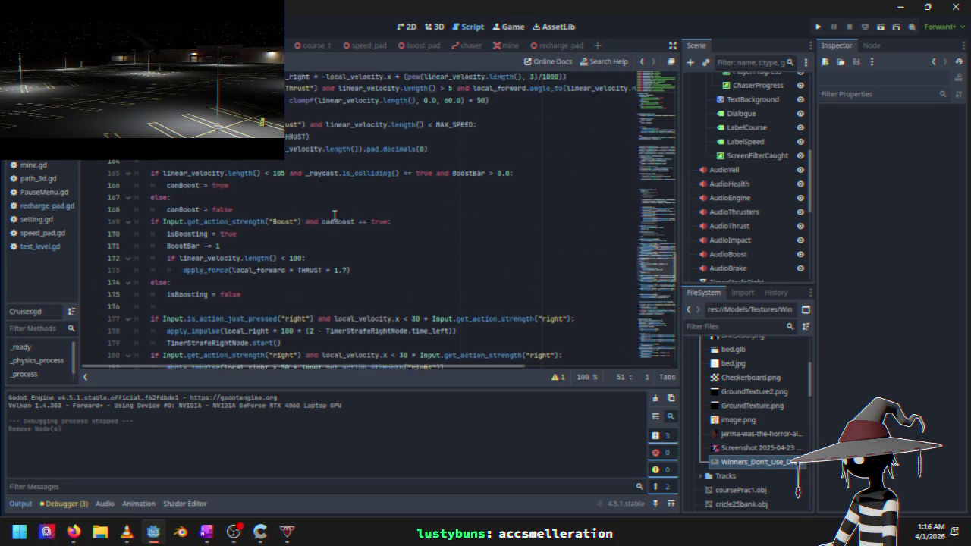
scroll(335, 216, down, 1)
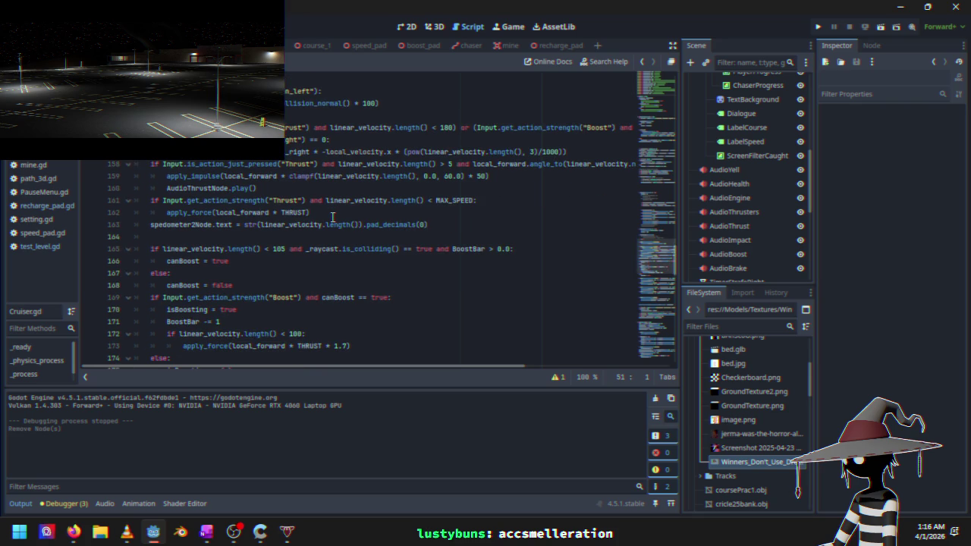
scroll(332, 218, up, 1)
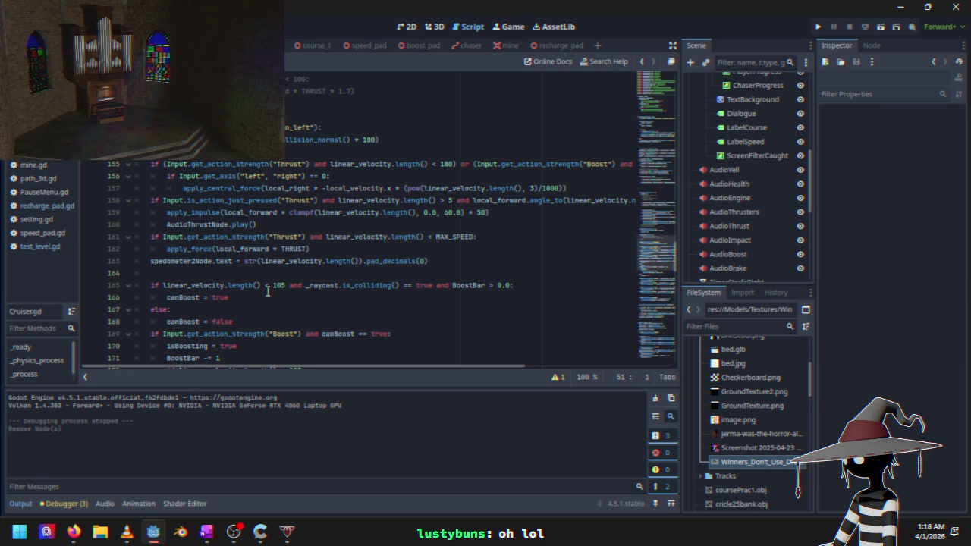
scroll(267, 291, down, 2)
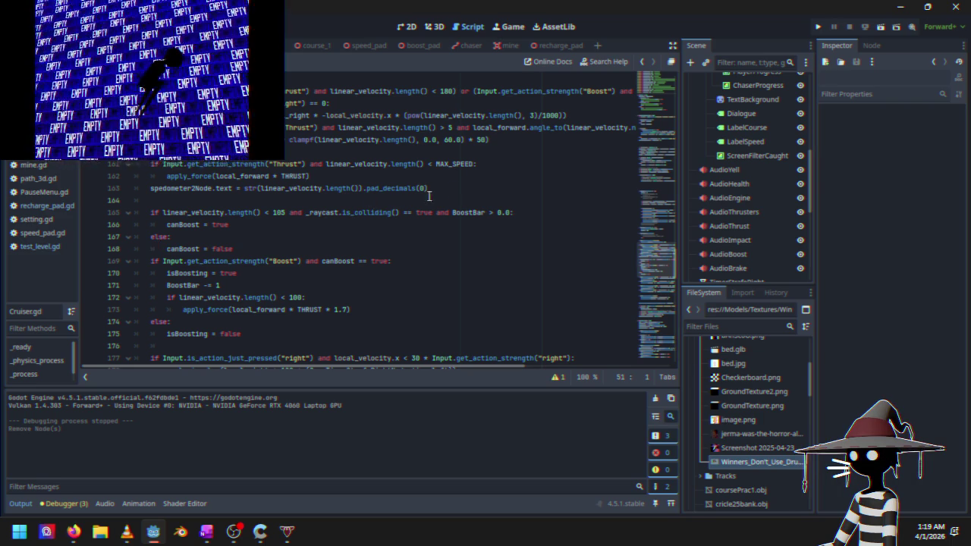
scroll(406, 243, down, 1)
scroll(407, 243, up, 1)
scroll(407, 243, up, 1)
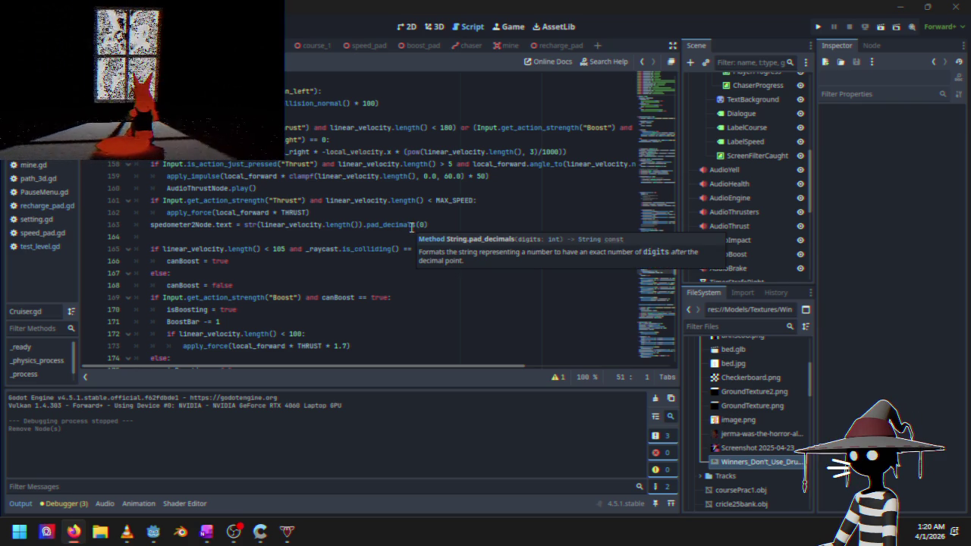
click(449, 226)
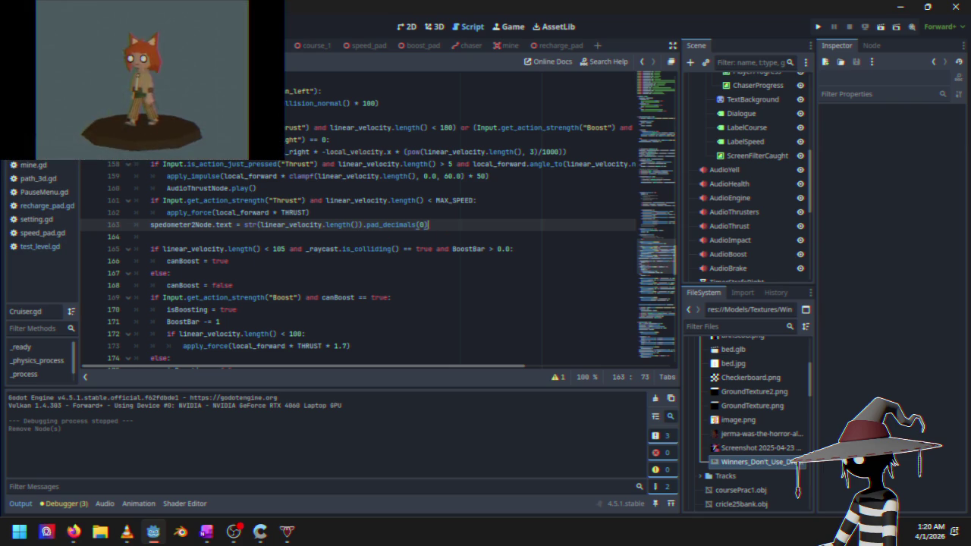
key(alt+Tab)
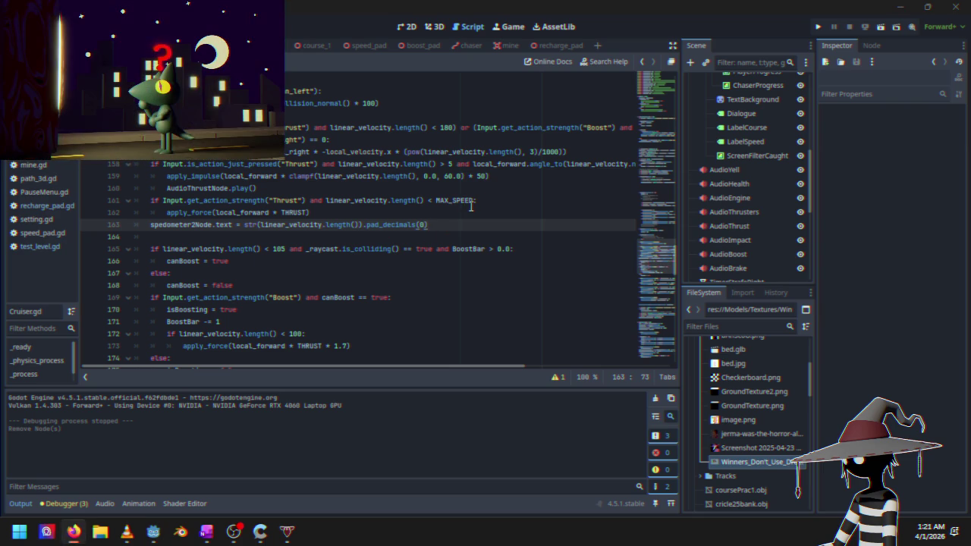
scroll(418, 224, up, 3)
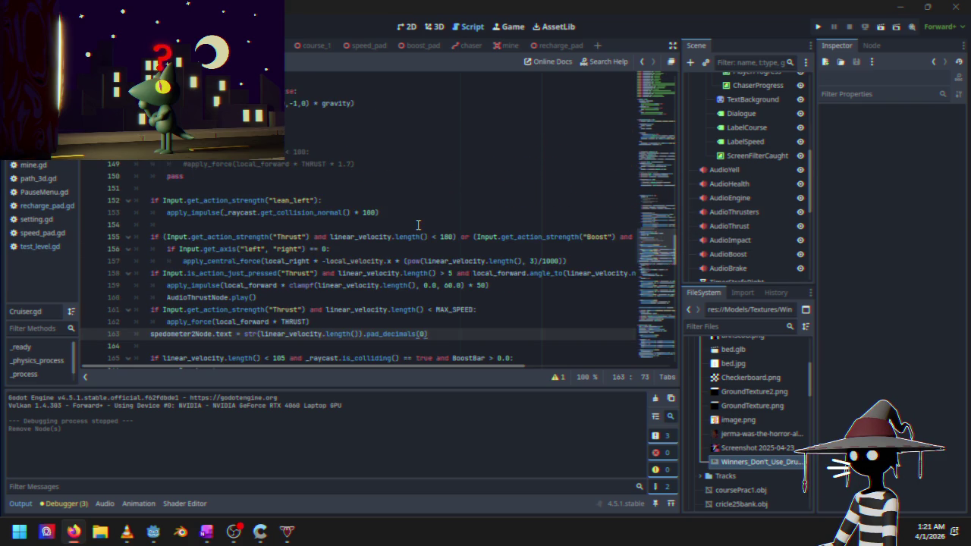
scroll(419, 225, down, 1)
scroll(419, 224, down, 1)
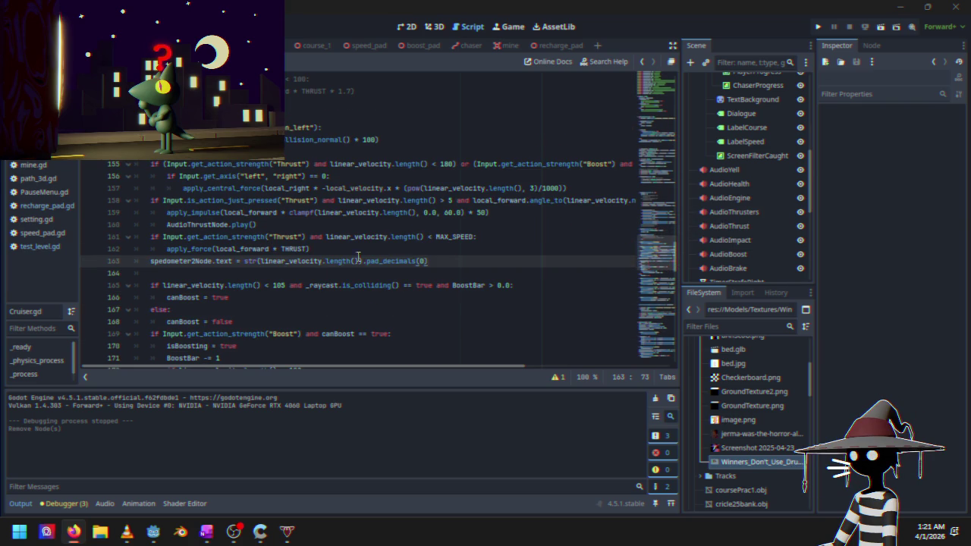
click(305, 275)
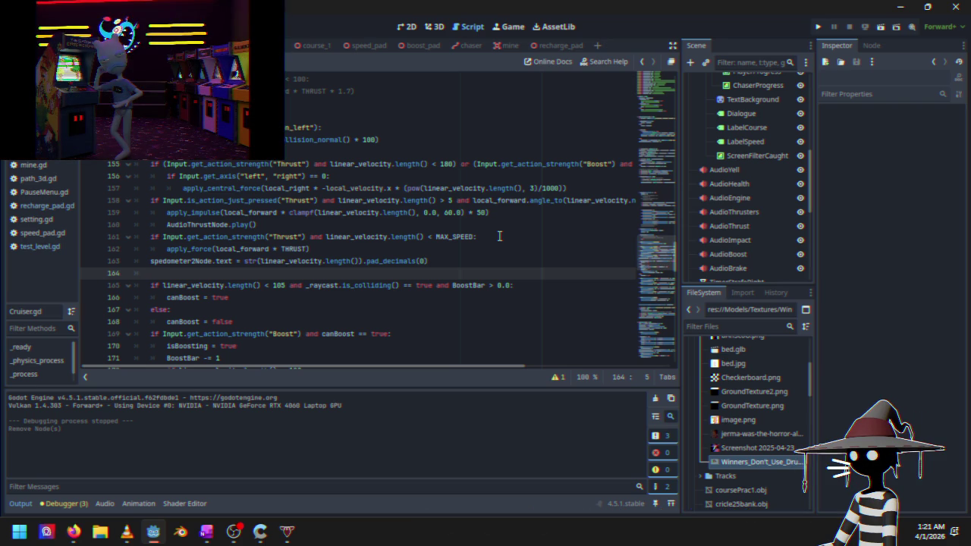
key(Return)
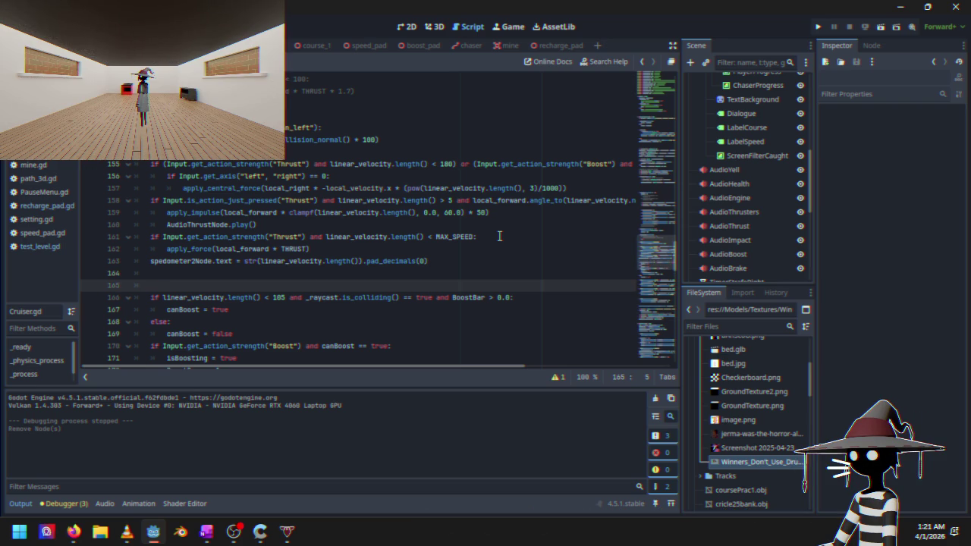
On line 164, add the condition 'if linear_velocity.length() > 59:' using autocomplete
key(Up)
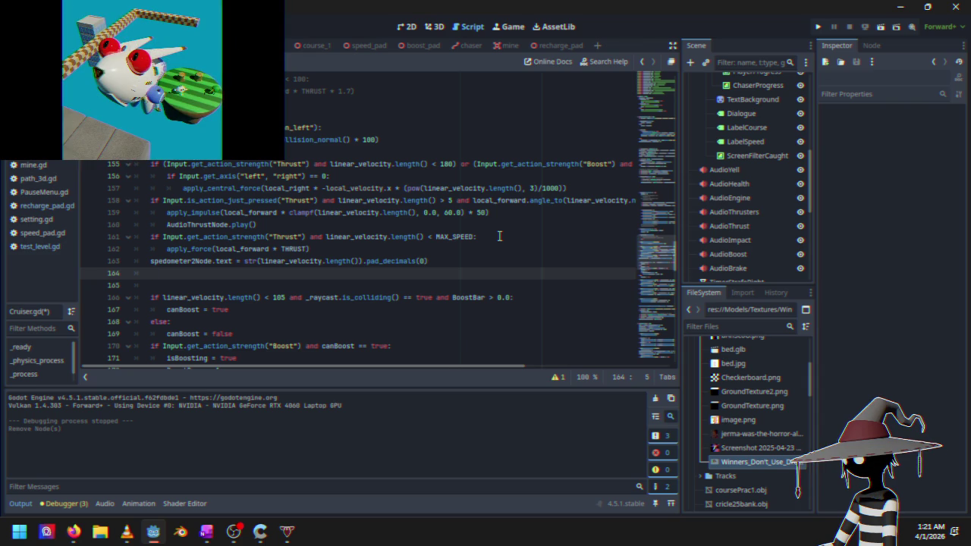
text(if )
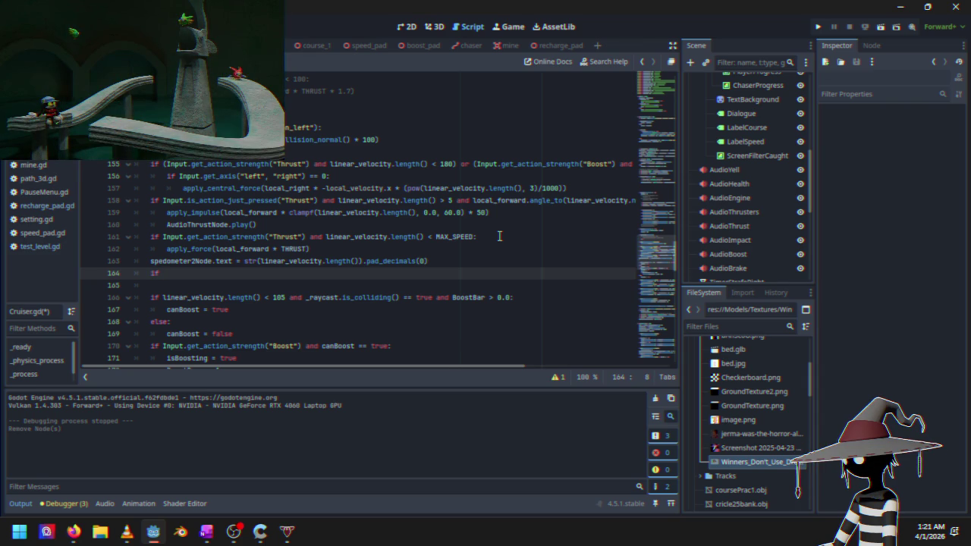
text(linear)
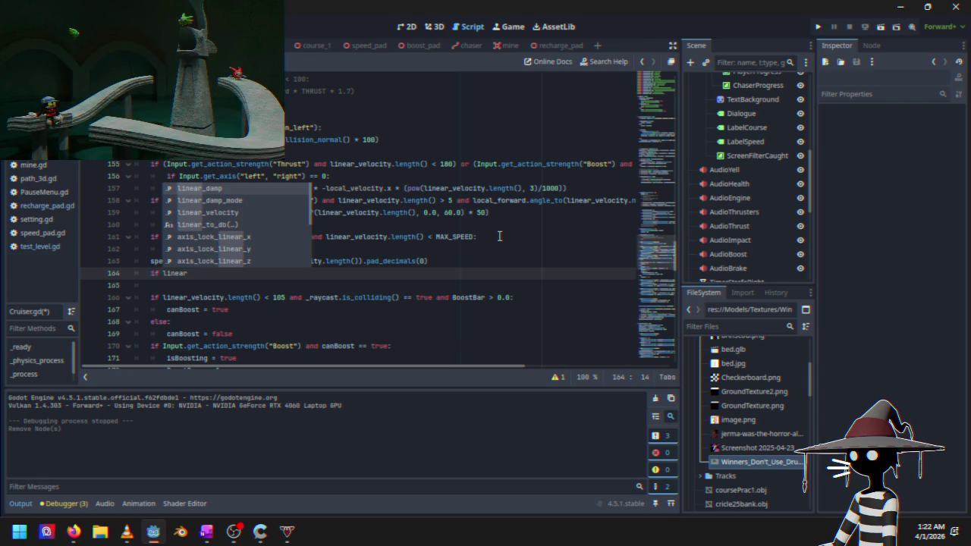
key(Down)
key(Down)
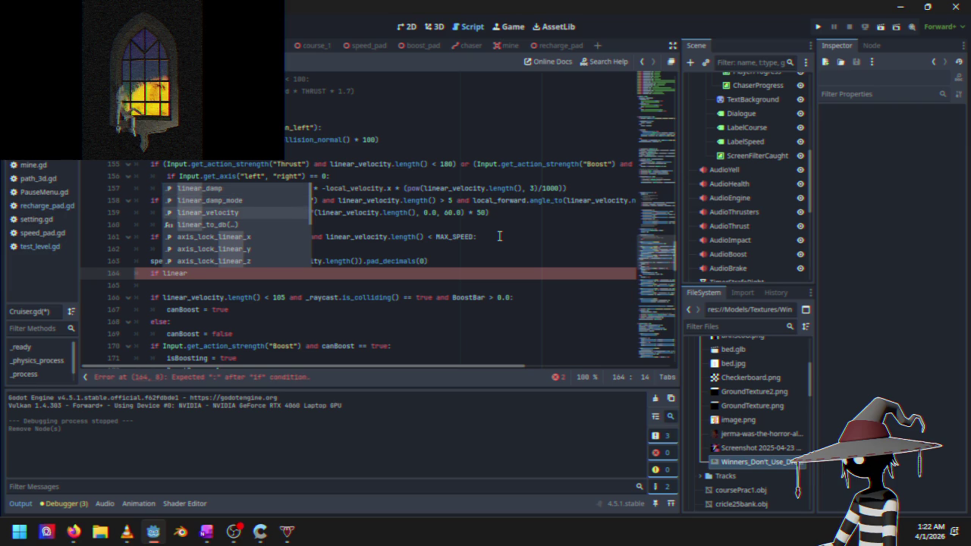
key(Return)
text(locity.lengt)
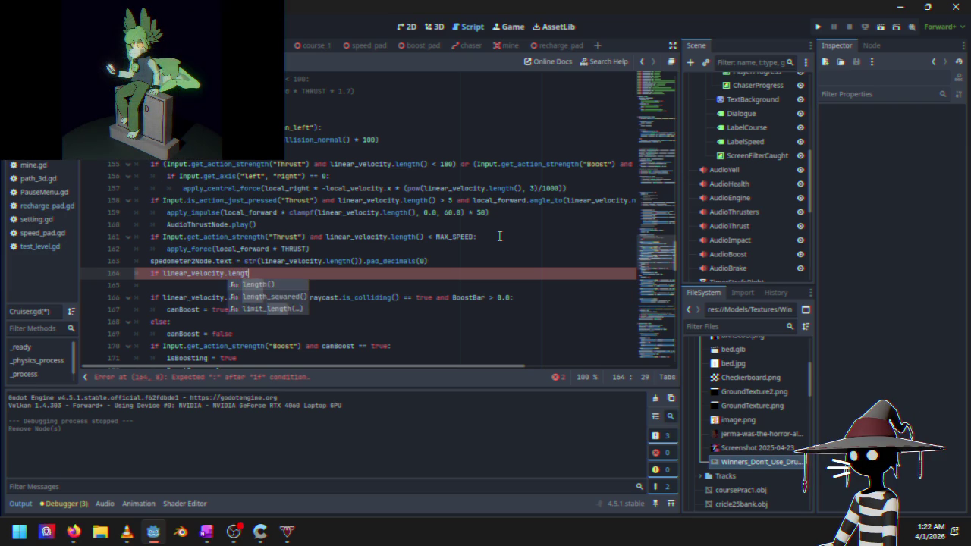
key(Return)
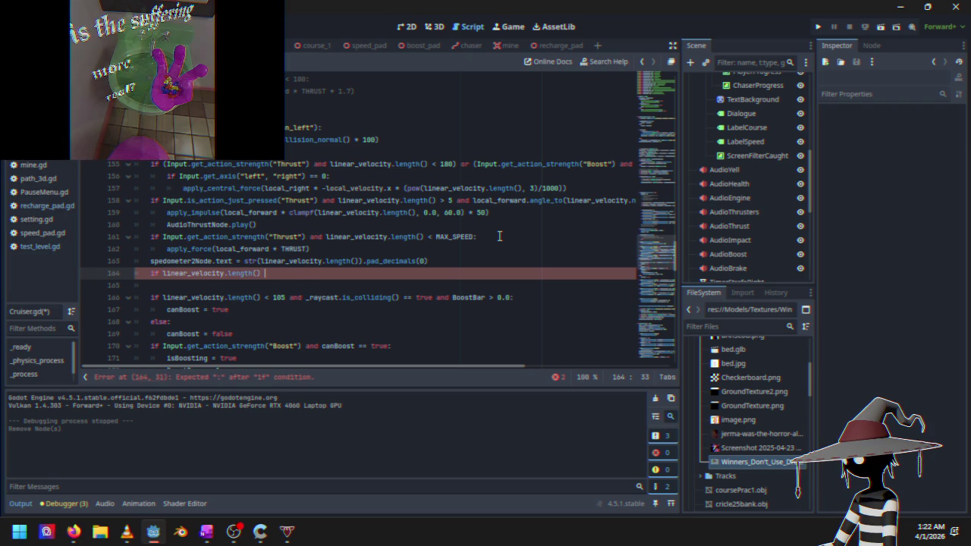
text(>)
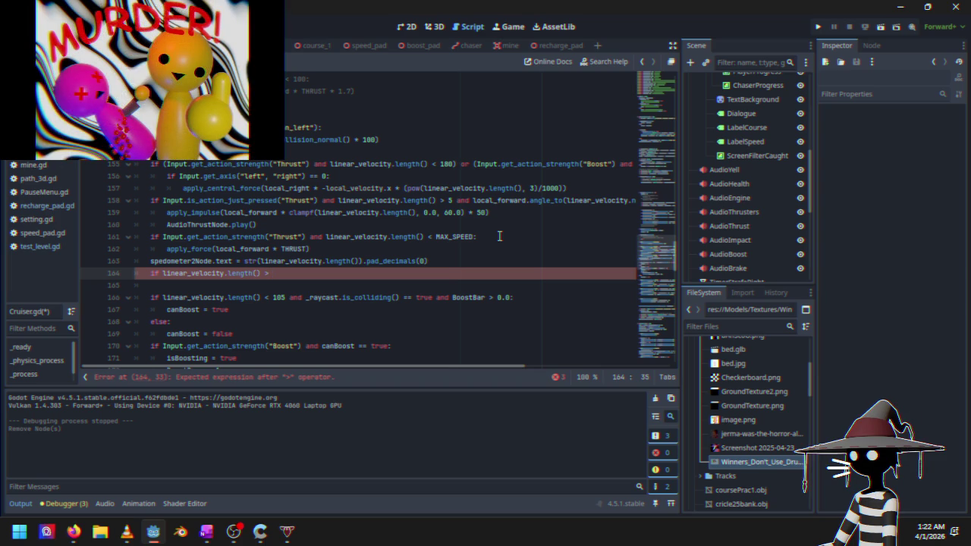
text(59)
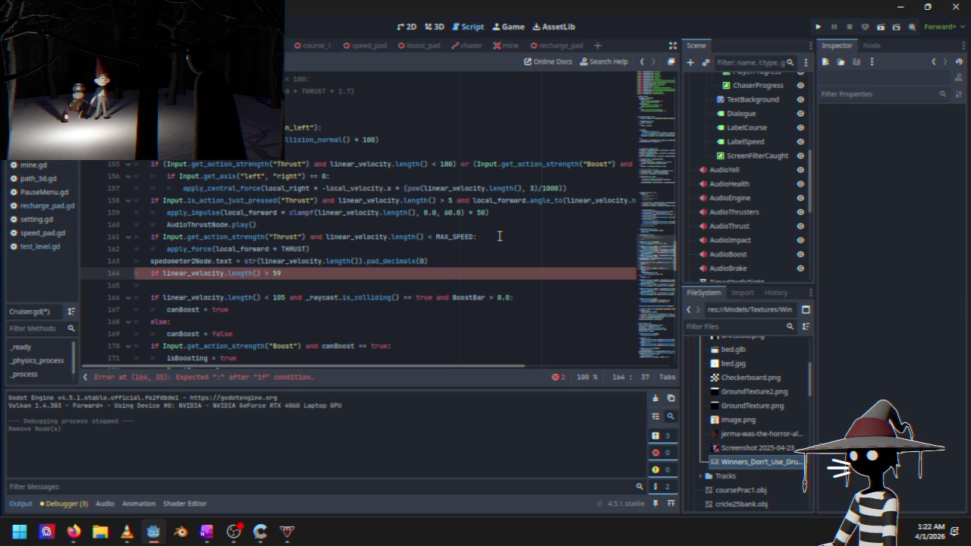
text(:)
key(Return)
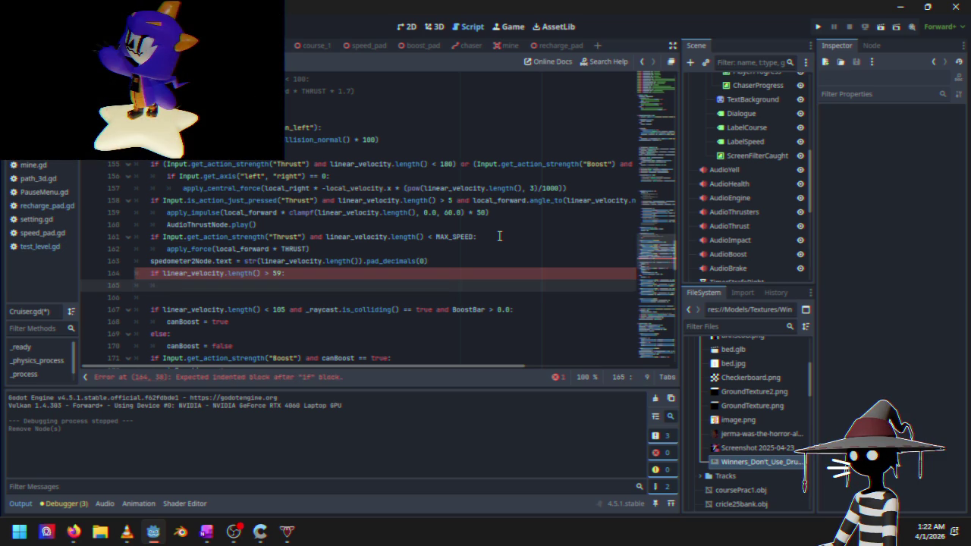
Make the condition's indented body 'MAX_SPEED += .01'
text(max)
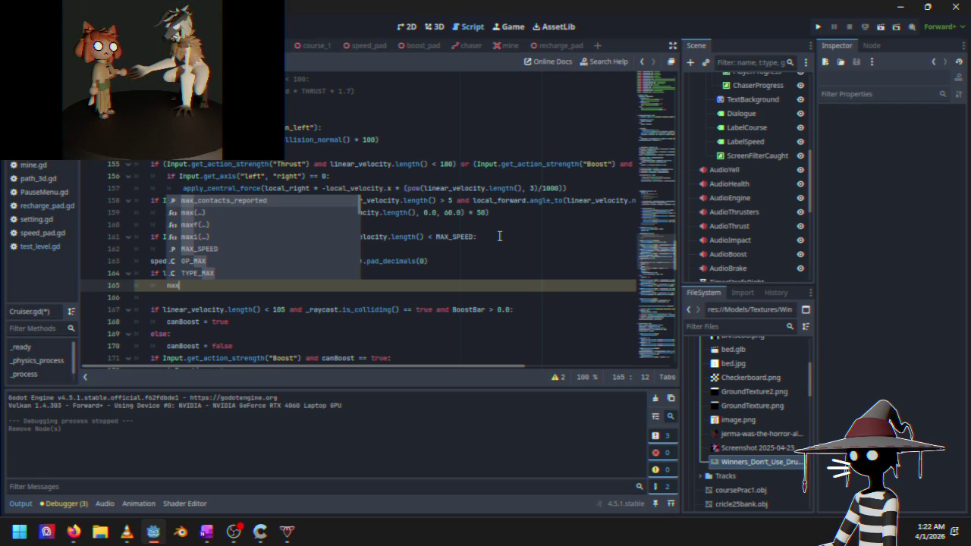
key(Down)
key(Down)
key(Down)
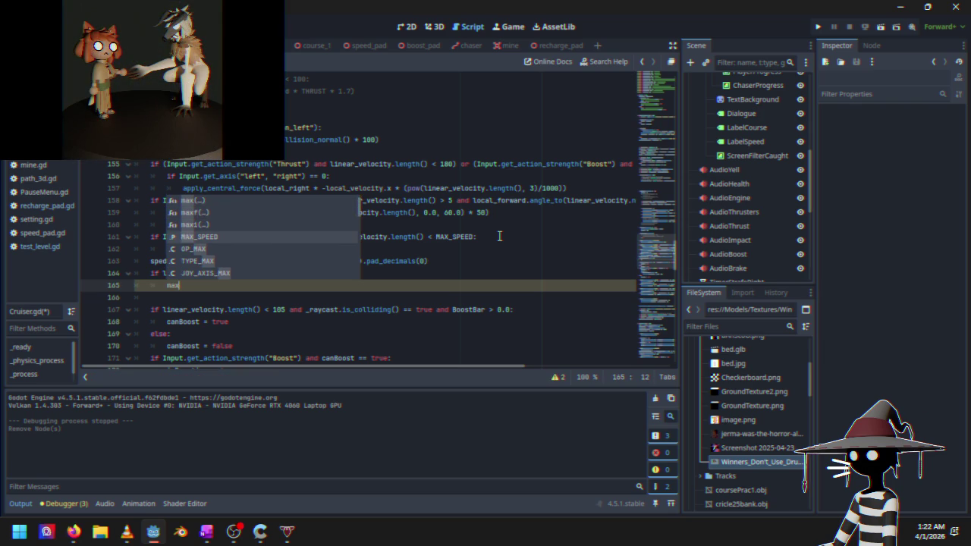
key(Return)
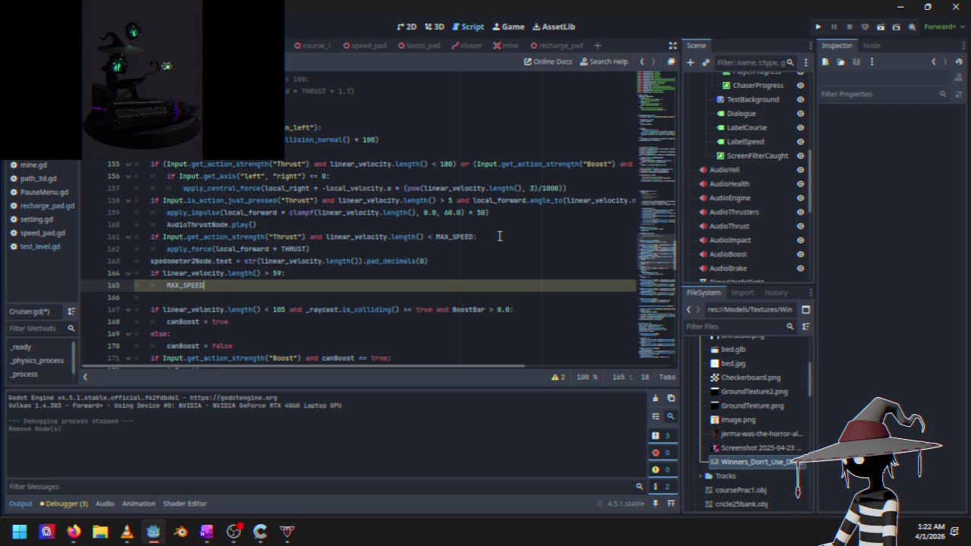
text(+= .0)
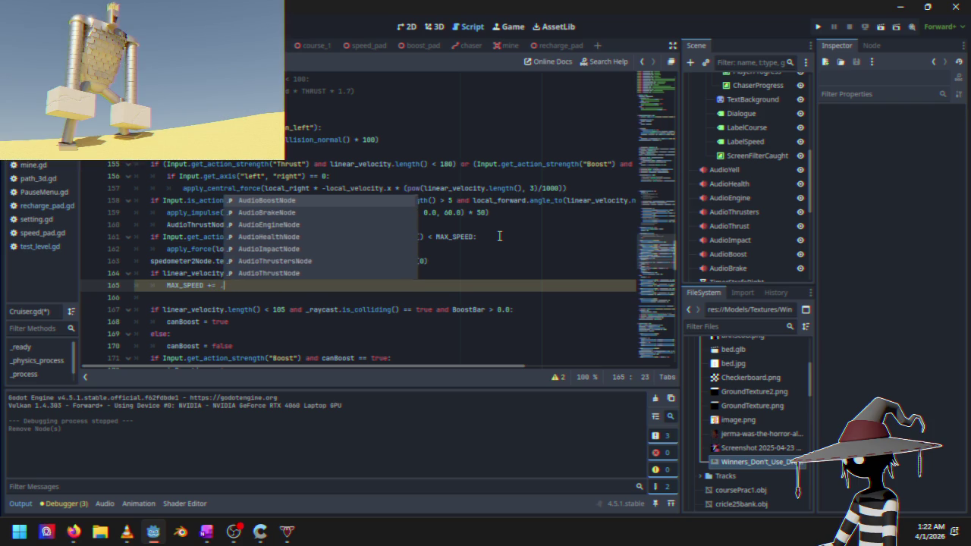
text(1)
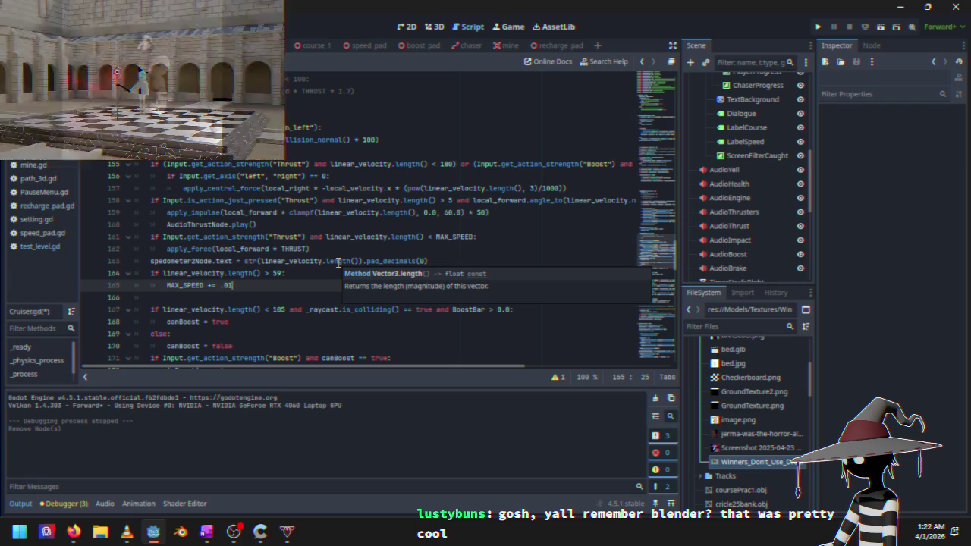
Add 'if linear_velocity < 59:' with an indented 'MAX_SPEED = 60' below the increment
key(Return)
key(BackSpace)
text(if line)
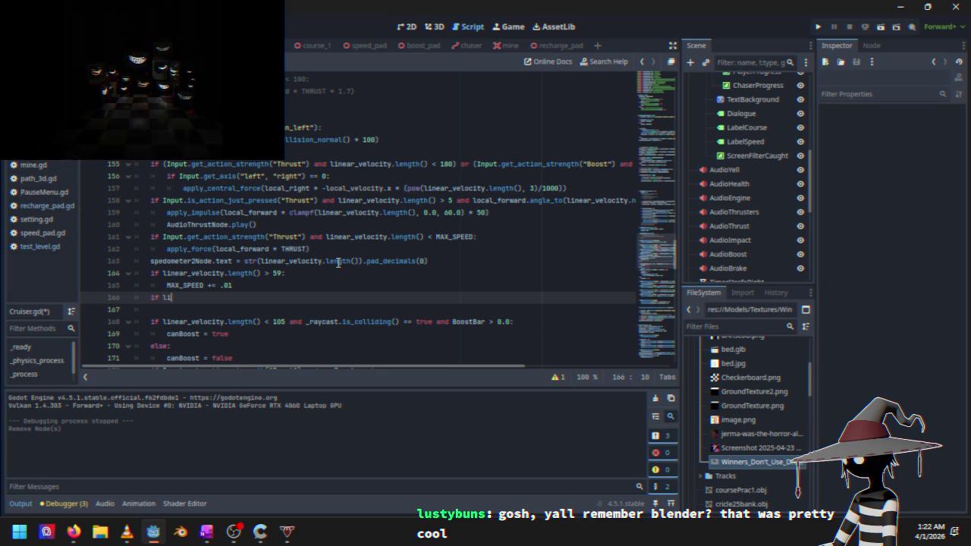
key(Down)
key(Down)
key(Return)
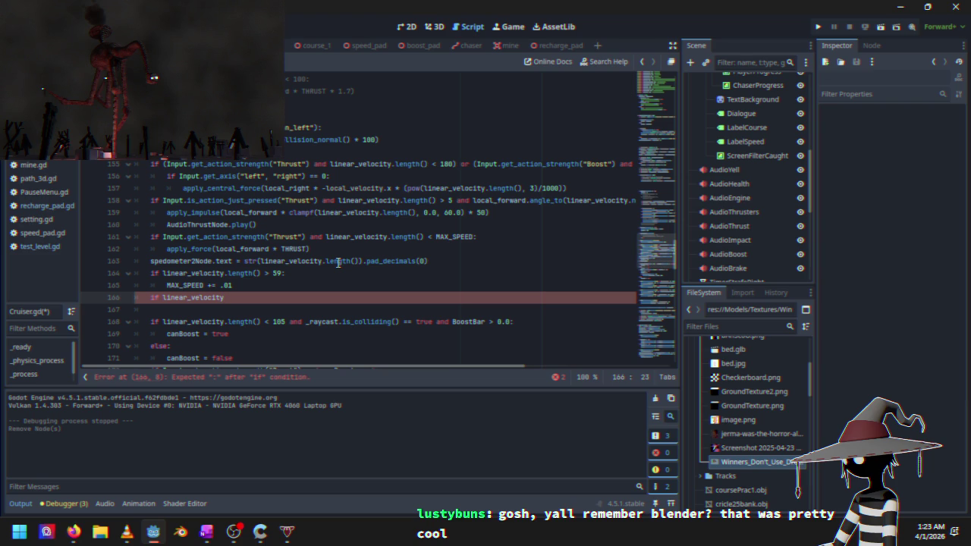
text( < 59)
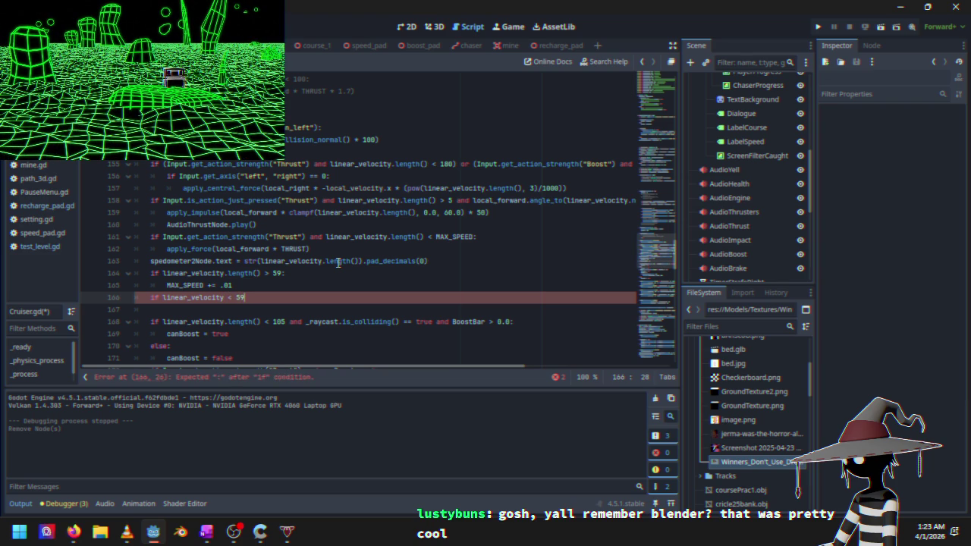
text(:)
key(Return)
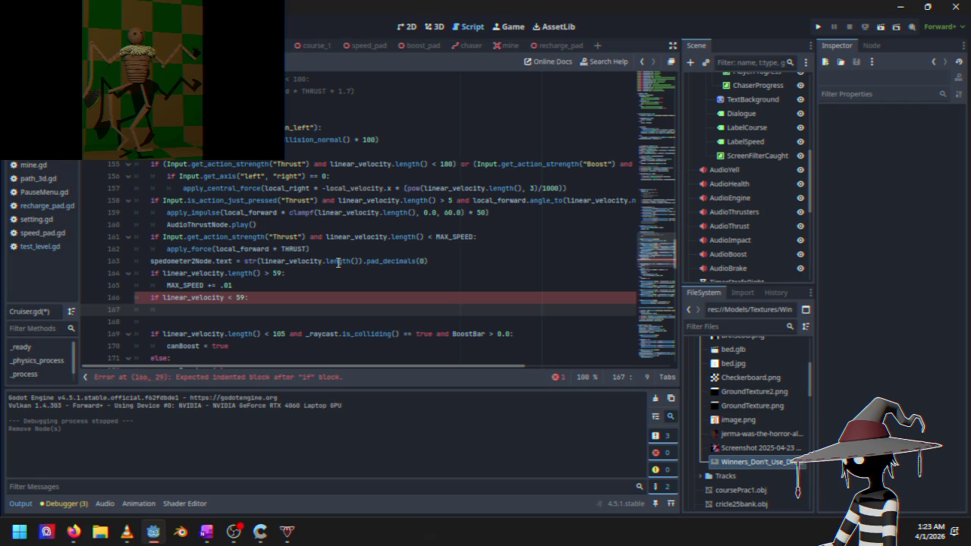
text(Max)
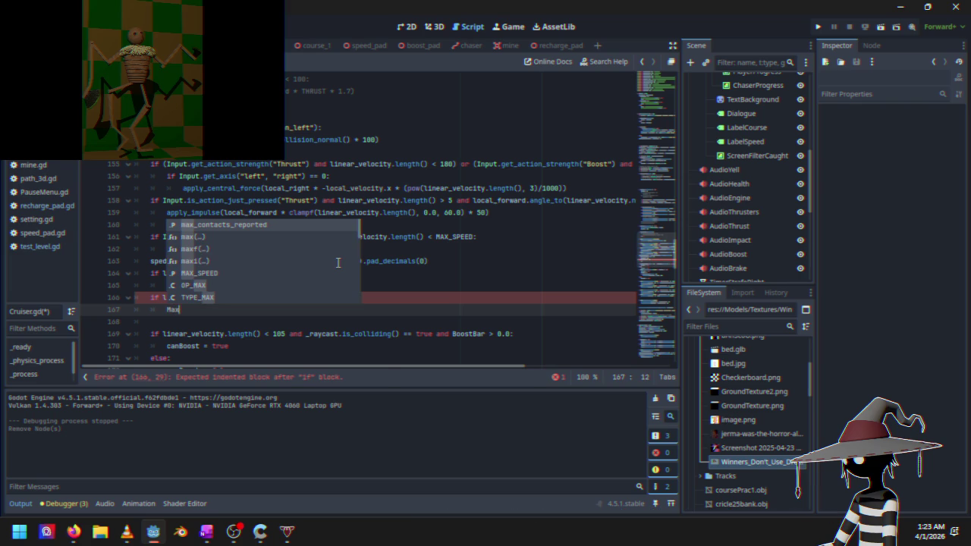
key(Down)
key(Down)
key(Down)
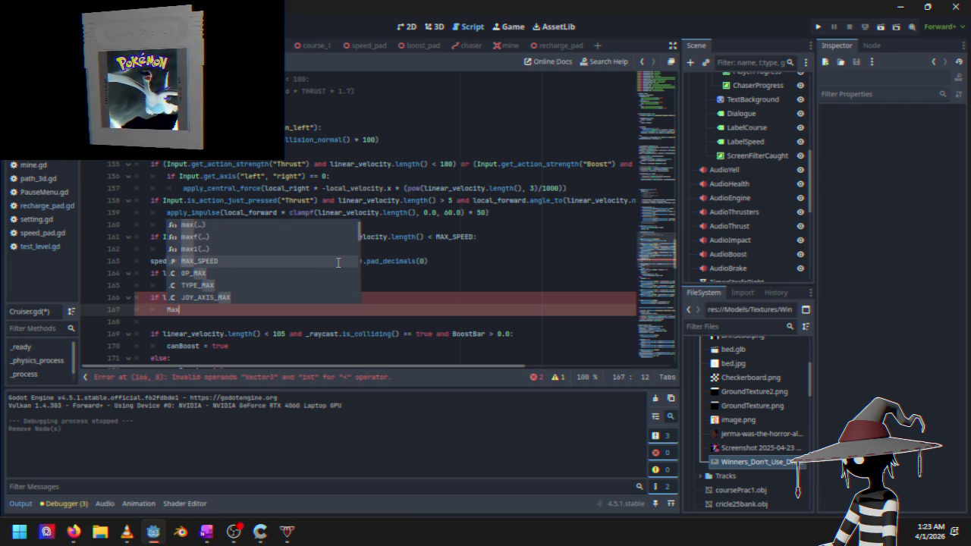
key(Return)
text(= )
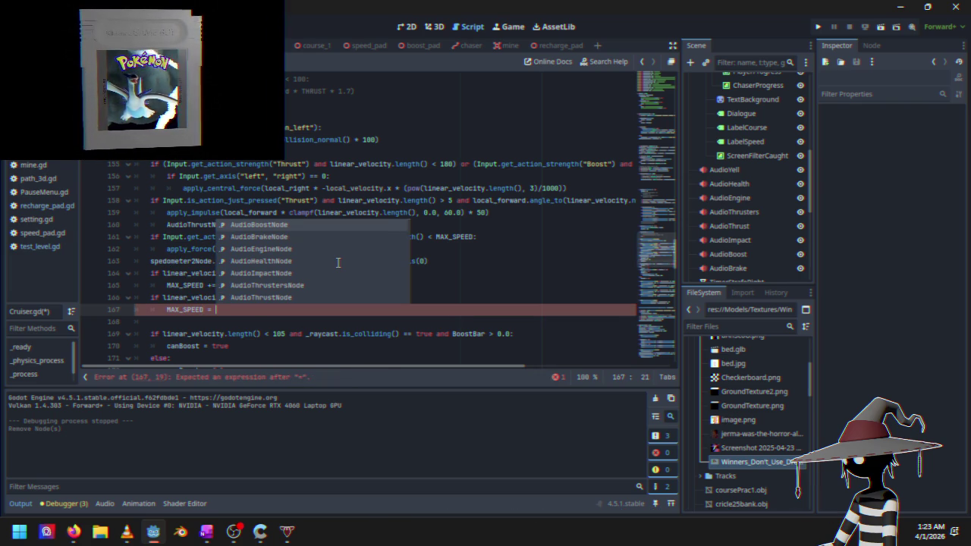
text(60)
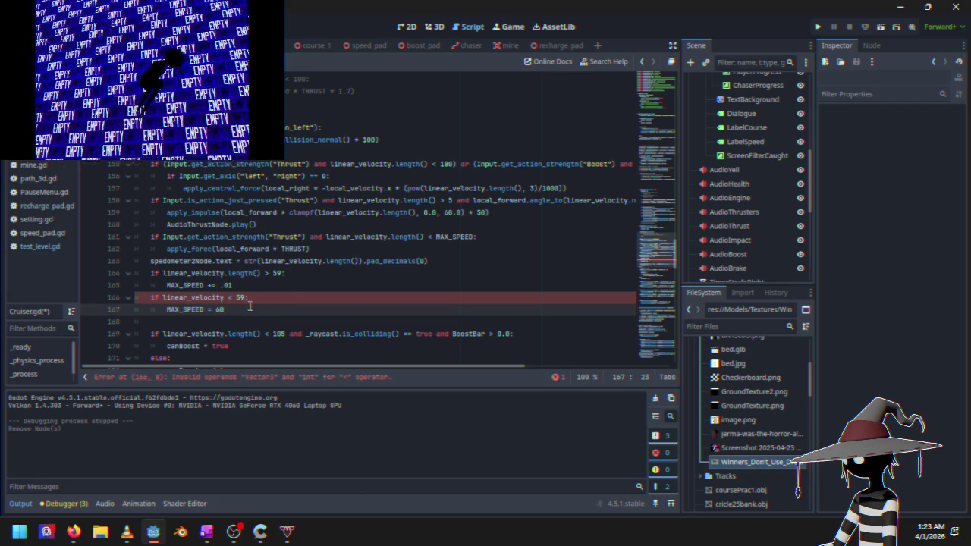
Insert the missing .length() after linear_velocity on line 166 to fix the comparison error
click(243, 300)
click(279, 304)
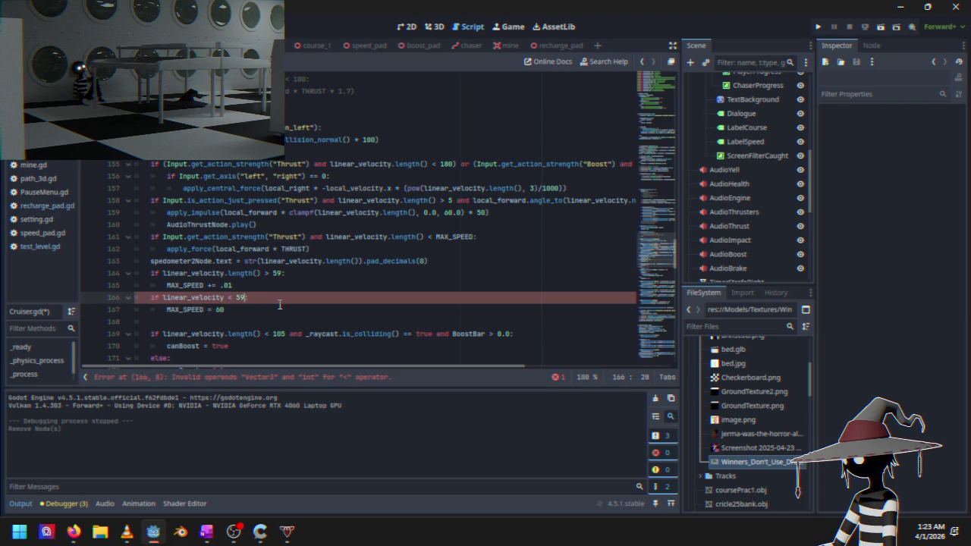
click(225, 297)
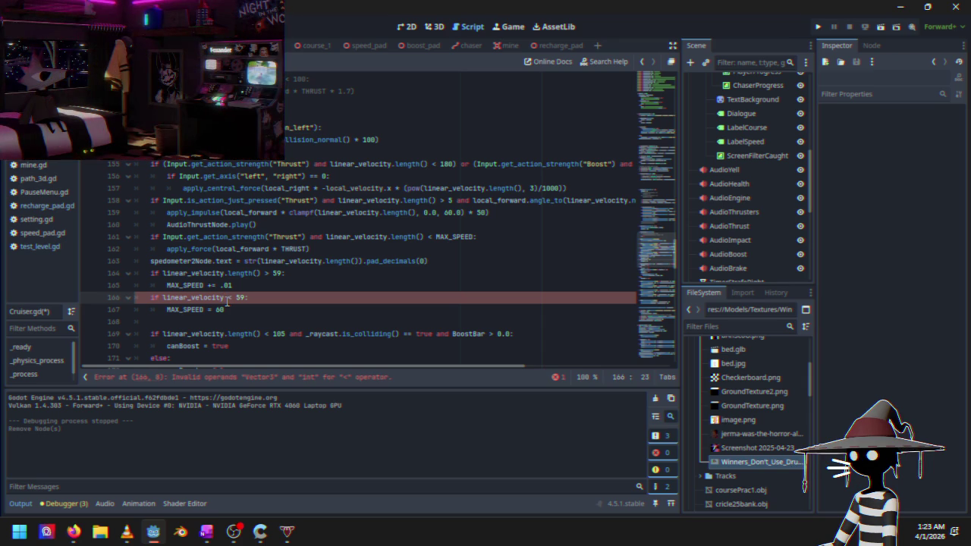
text(.le)
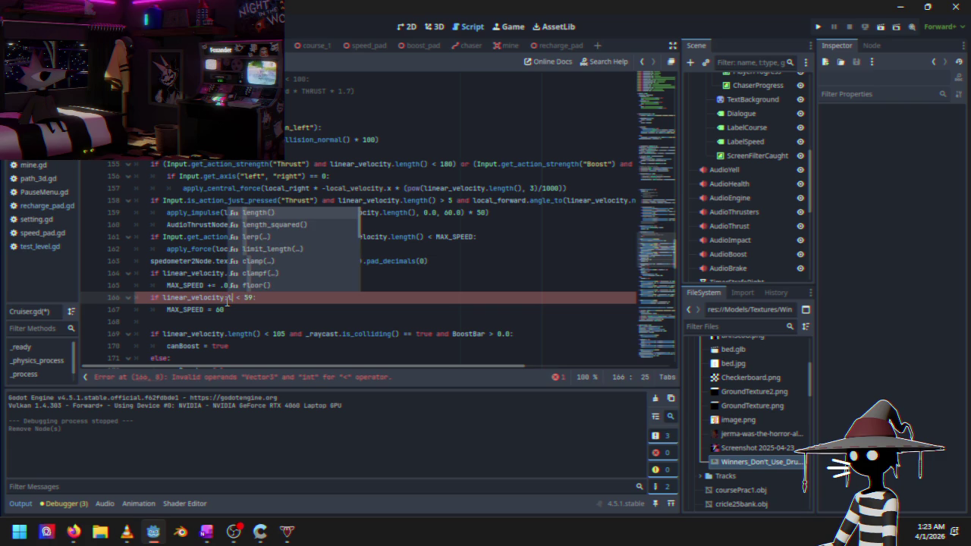
key(Return)
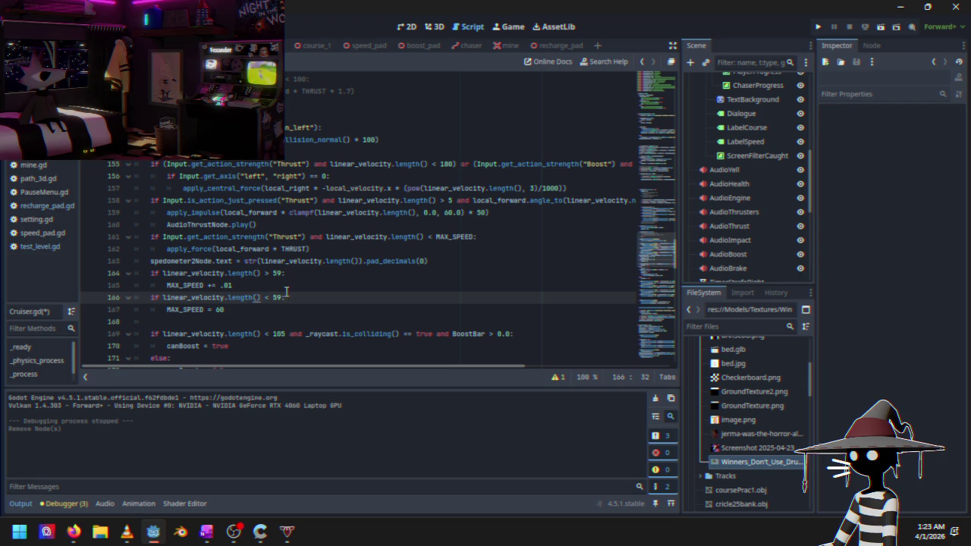
key(Down)
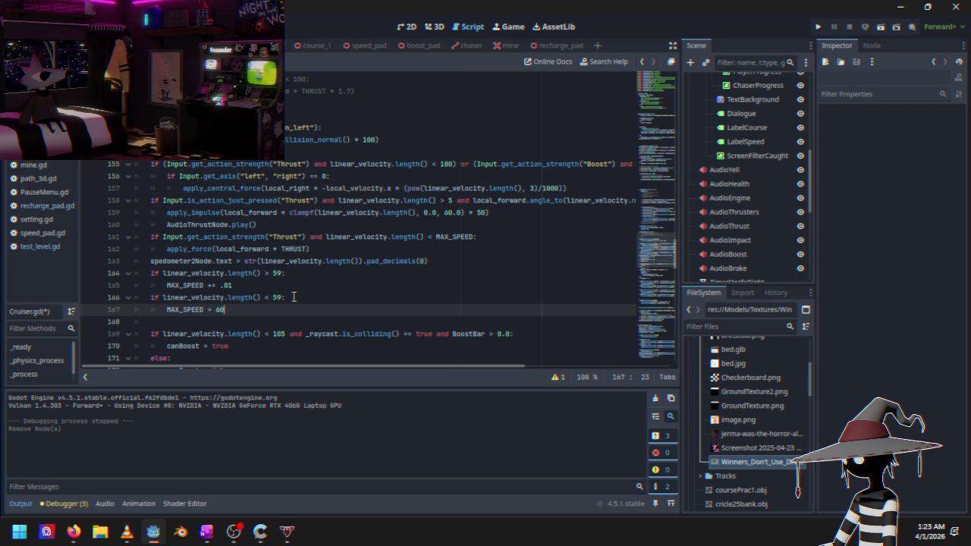
key(ctrl+f)
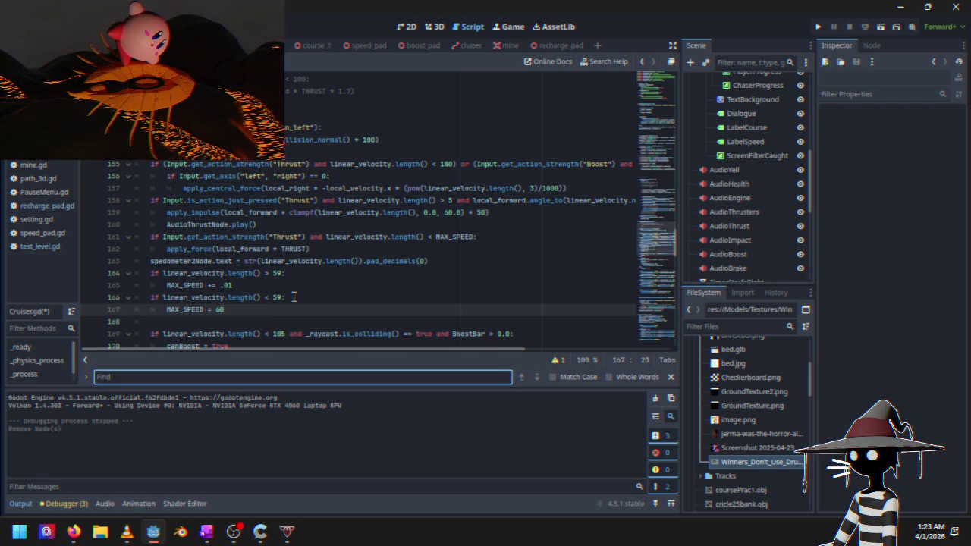
Search the script for 'max' and step through matches to the MAX_SPEED on line 145
text(max)
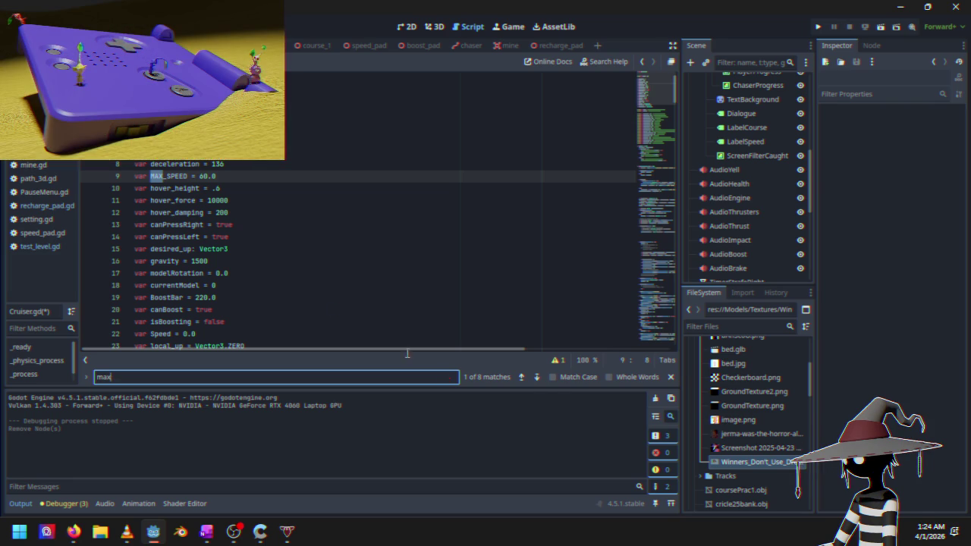
click(538, 377)
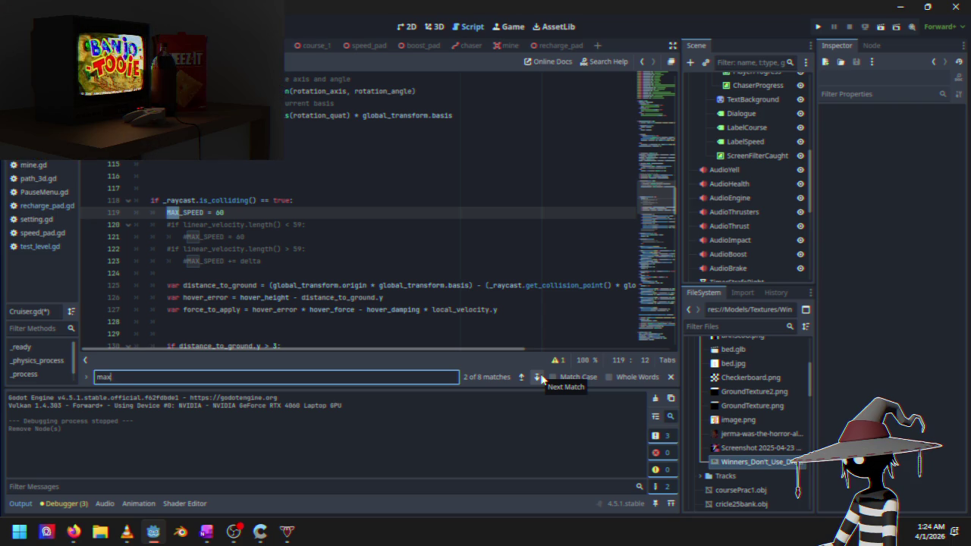
click(541, 378)
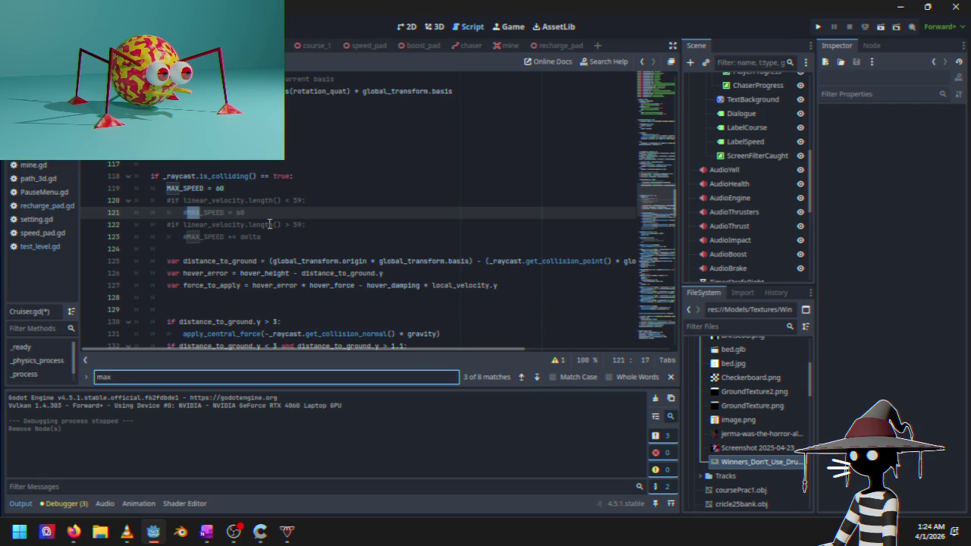
click(536, 377)
click(536, 377)
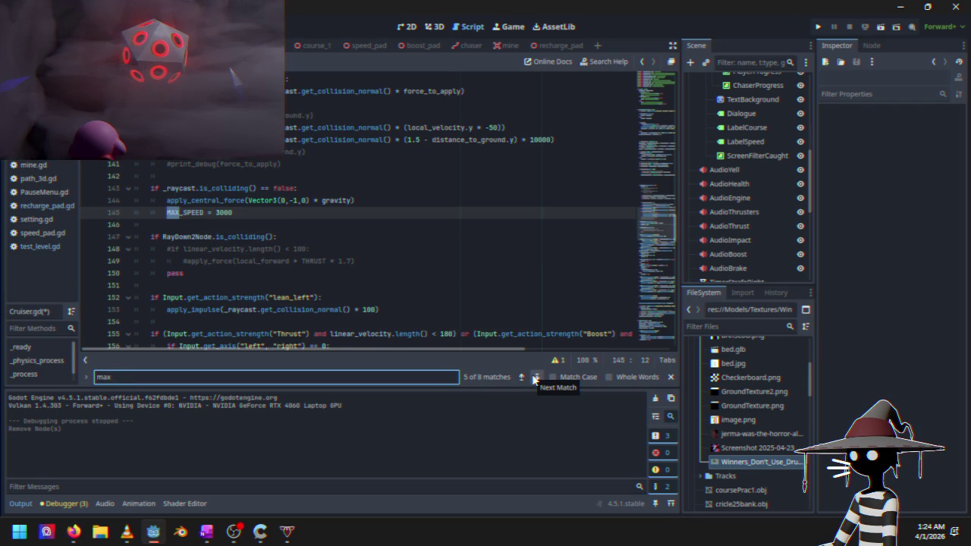
Change the not-colliding 'MAX_SPEED = 3000' on line 145 to 500
click(249, 212)
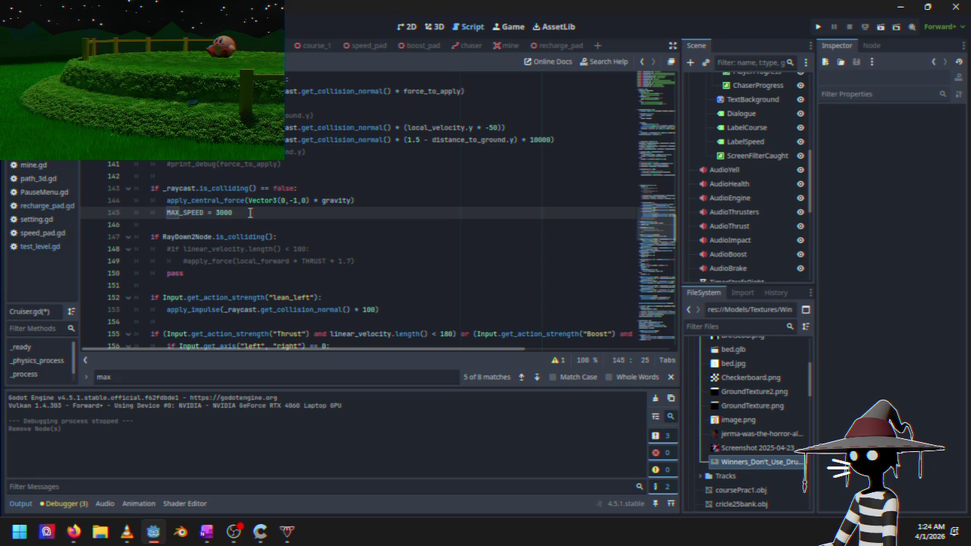
key(BackSpace)
key(BackSpace)
text(5)
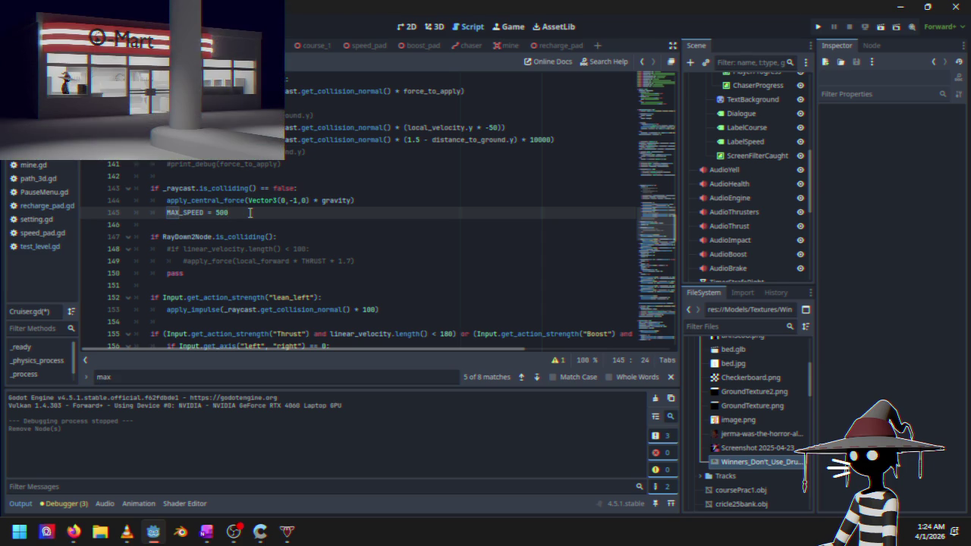
click(377, 200)
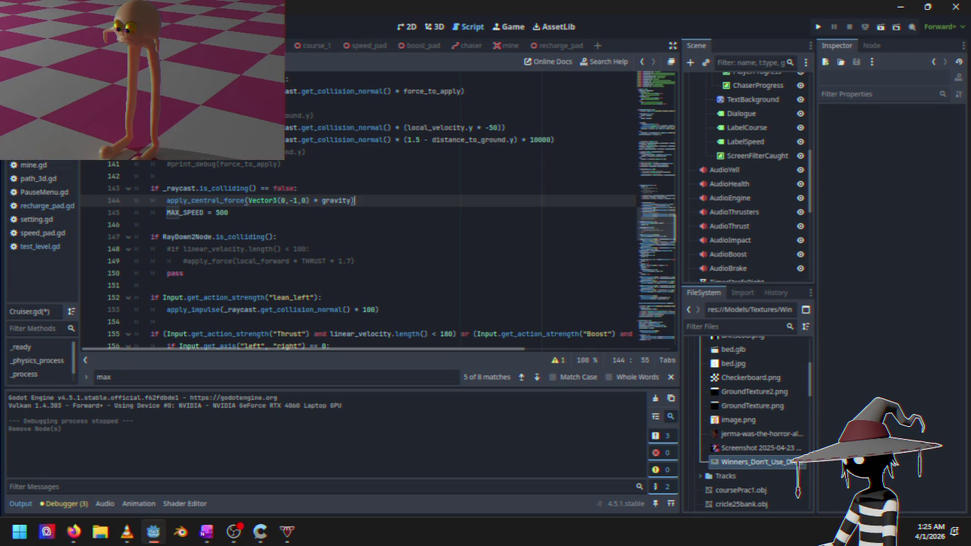
key(alt+Tab)
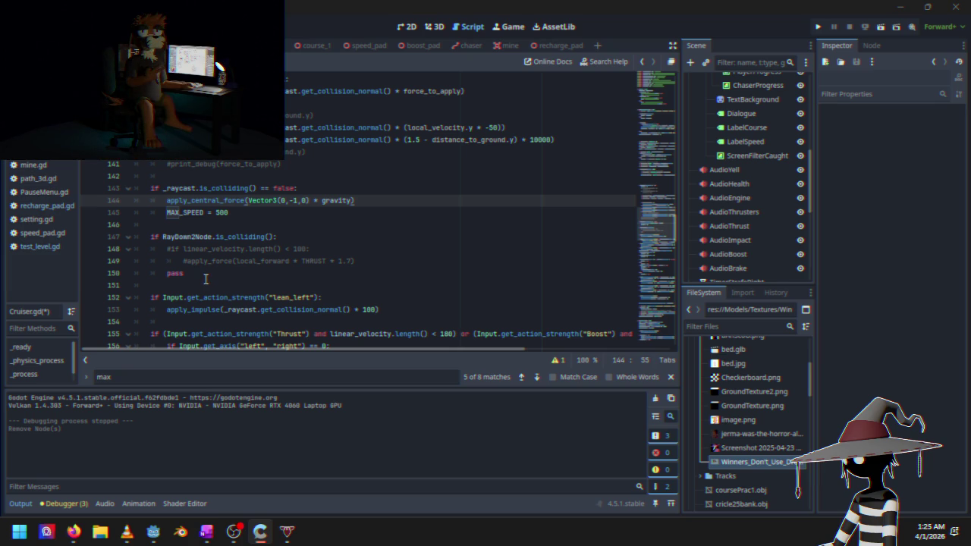
Delete the newly added MAX_SPEED ramp lines 164–167
scroll(215, 262, down, 5)
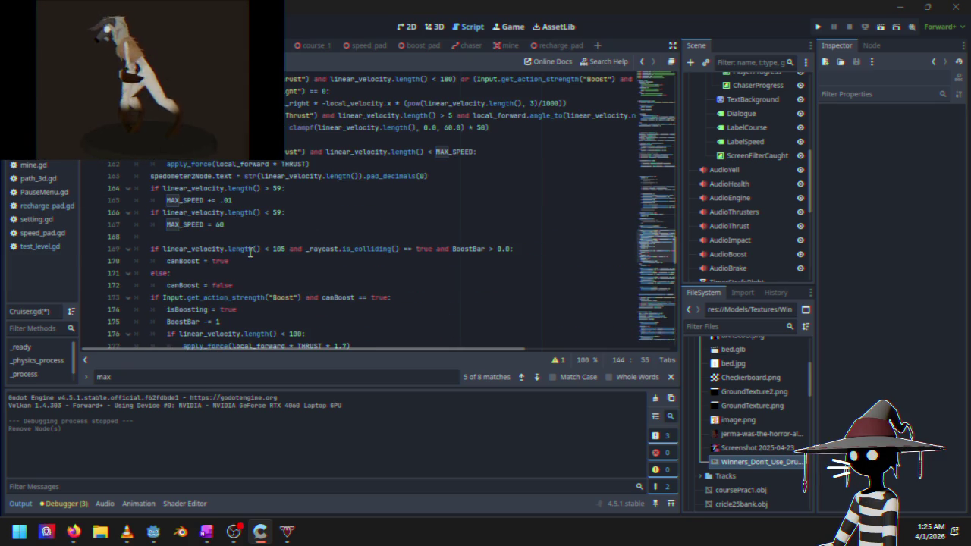
click(234, 255)
scroll(241, 283, down, 3)
scroll(241, 282, down, 10)
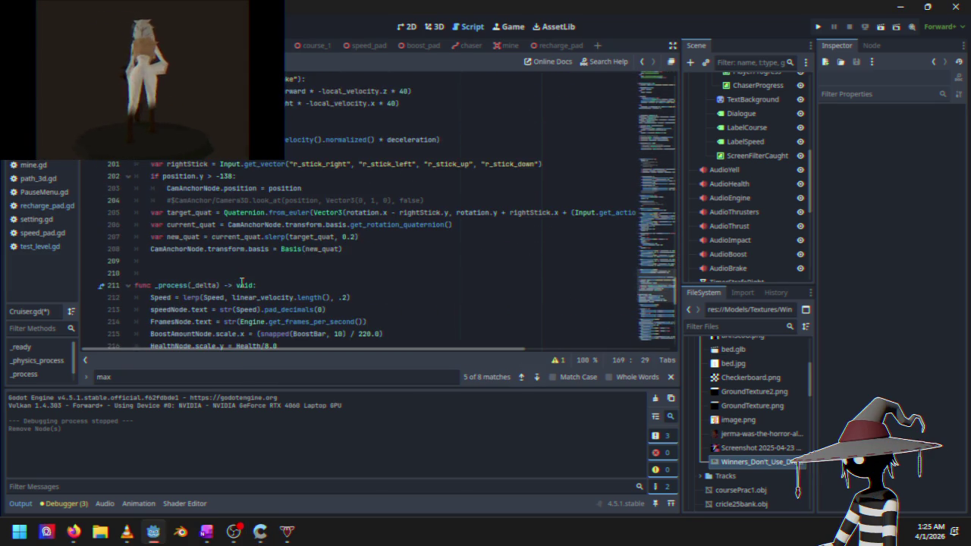
scroll(241, 282, up, 11)
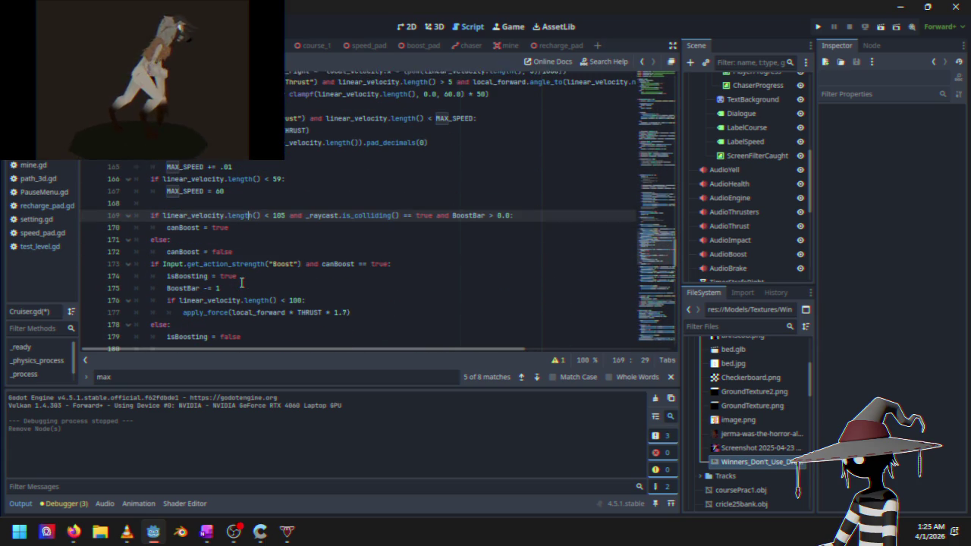
scroll(241, 229, up, 1)
drag(151, 188, 239, 229)
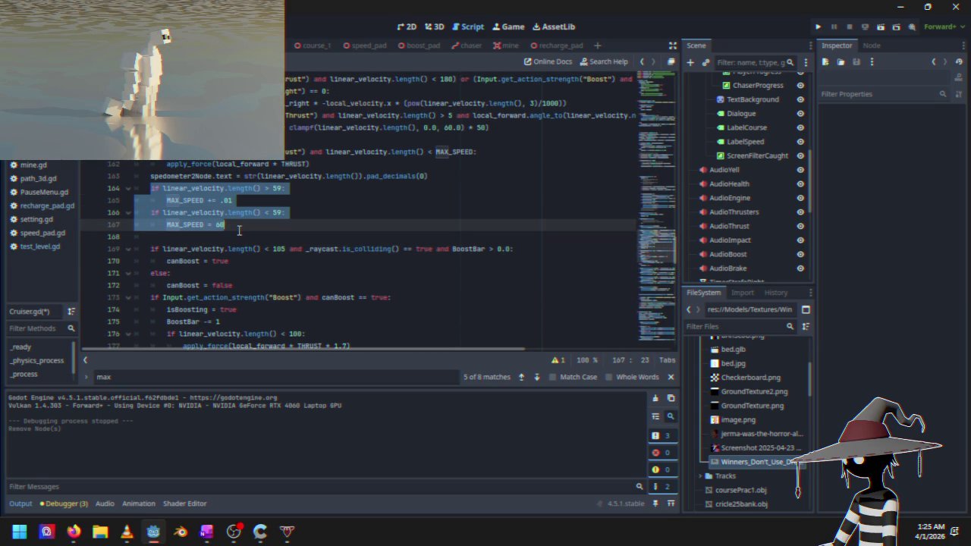
key(BackSpace)
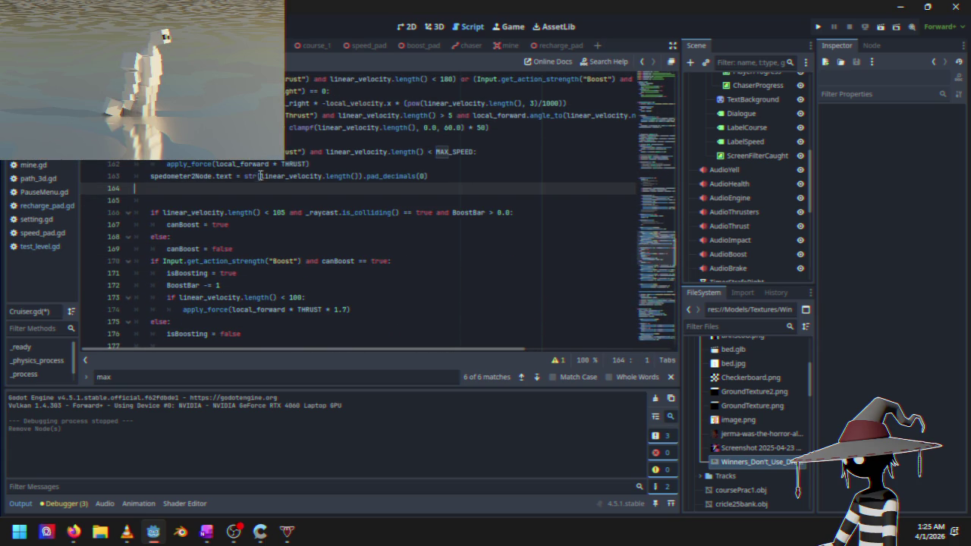
key(BackSpace)
key(BackSpace)
Uncomment the speed checks on lines 120–123
scroll(263, 251, up, 12)
scroll(264, 251, up, 3)
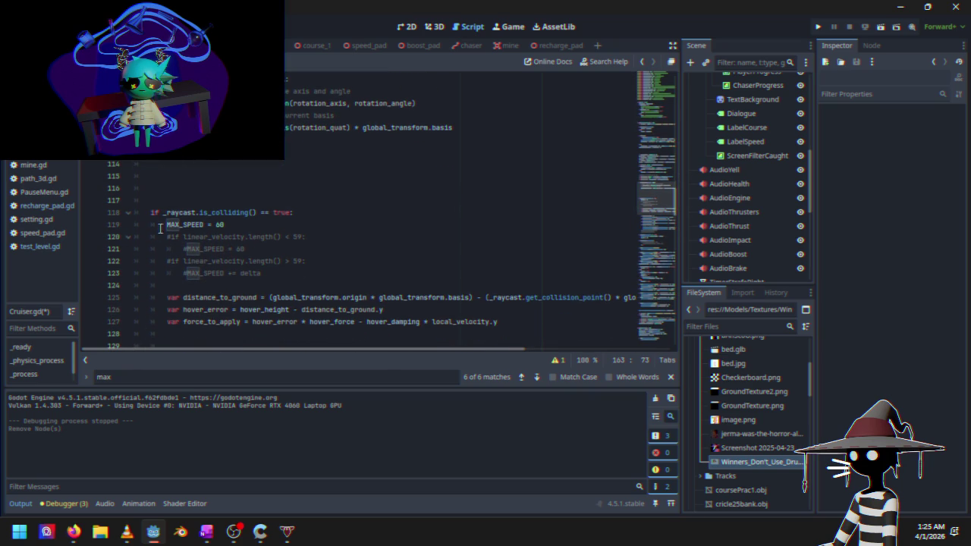
click(184, 237)
drag(168, 238, 280, 273)
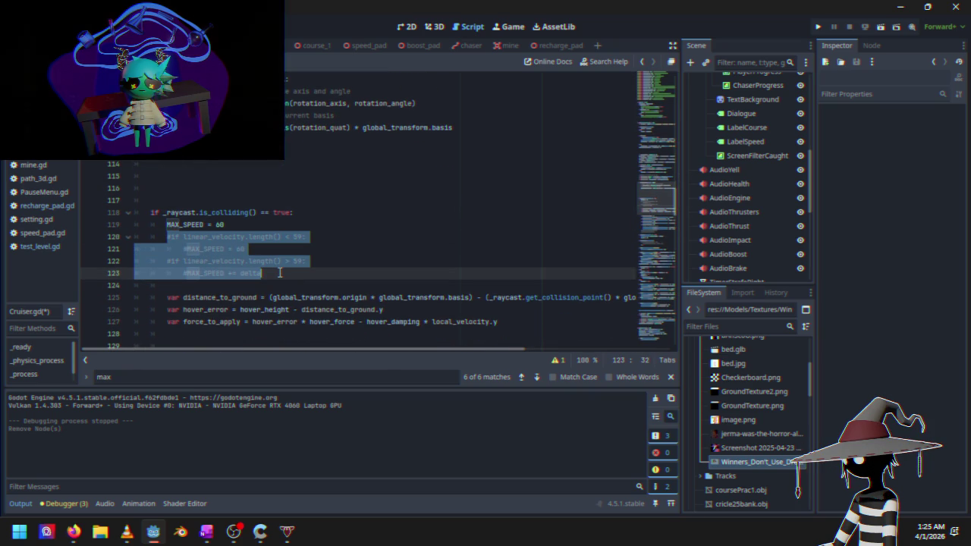
key(ctrl+k)
Comment out 'MAX_SPEED = 60' and make line 123 add .01 instead of delta, then run
click(280, 248)
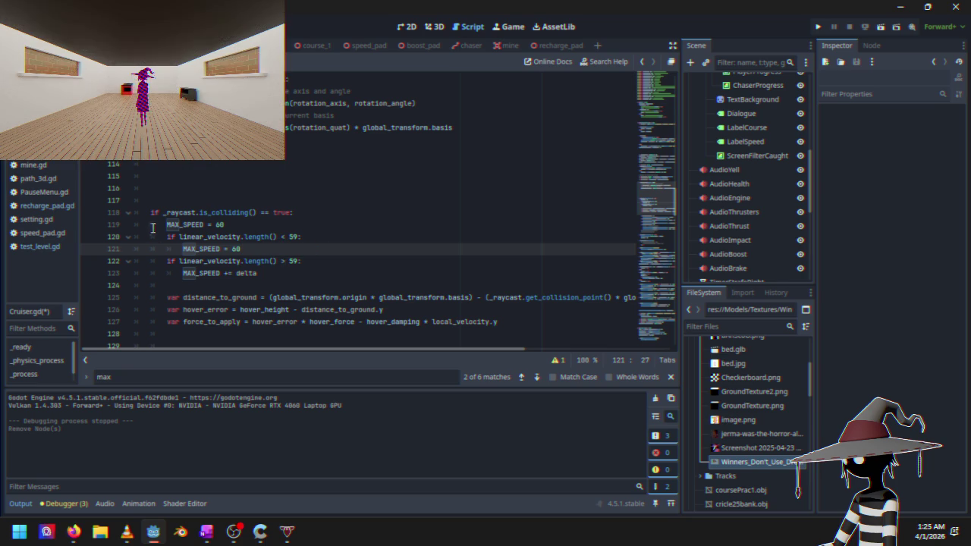
drag(166, 225, 226, 223)
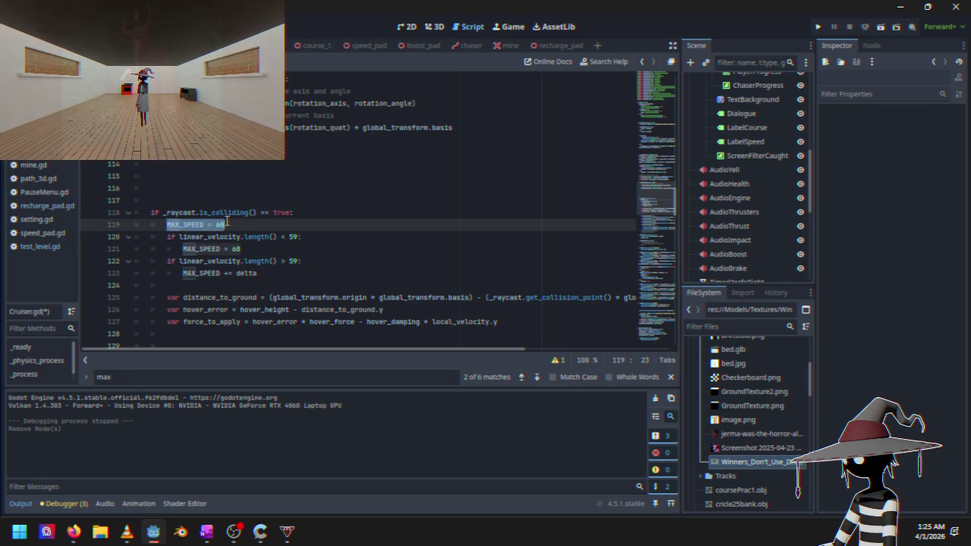
key(ctrl+k)
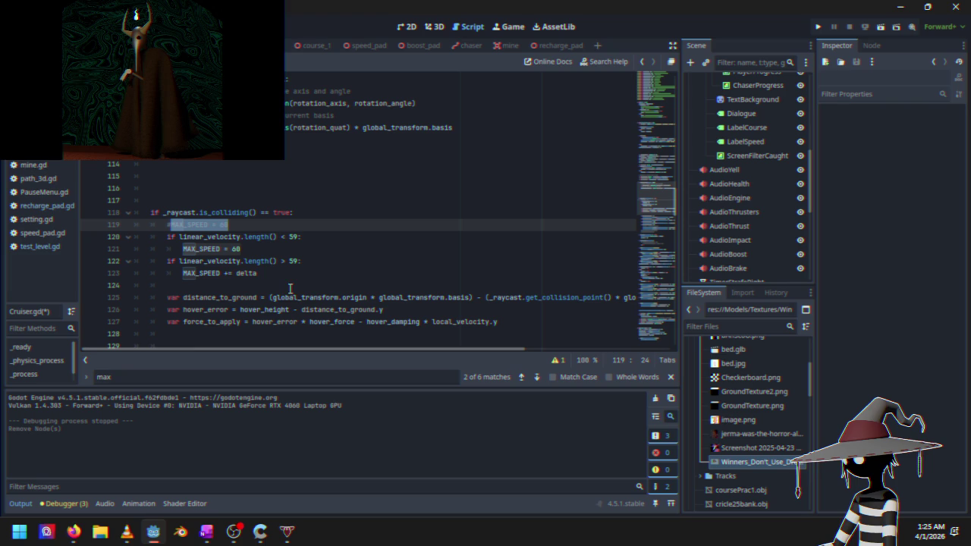
click(264, 277)
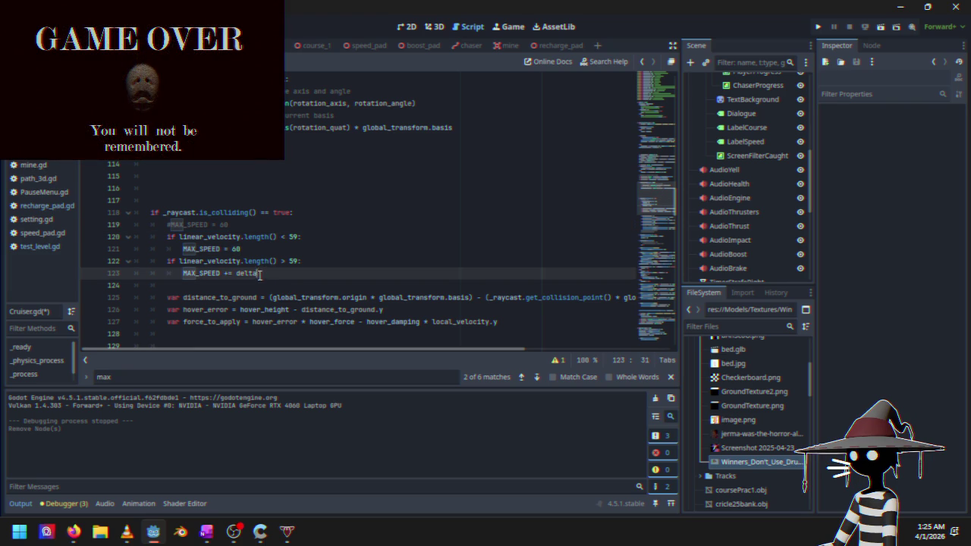
key(BackSpace)
key(BackSpace)
text(.01)
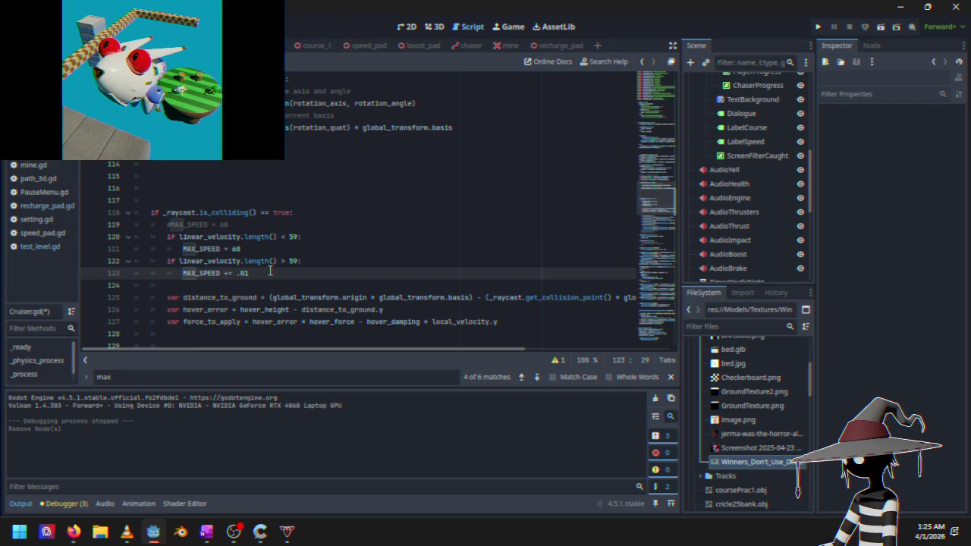
click(819, 27)
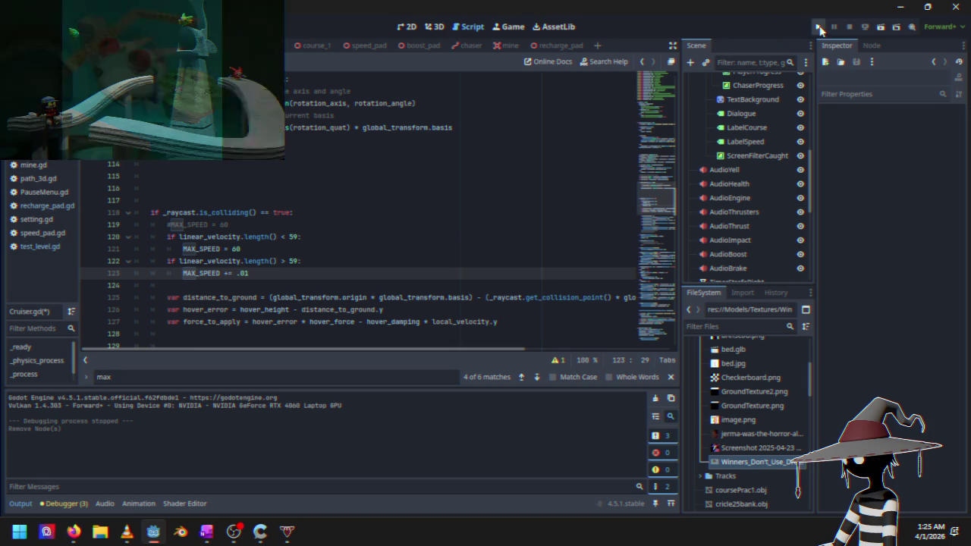
Close the game and add print_debug(MAX_SPEED) on empty line 116 above the raycast check
click(782, 55)
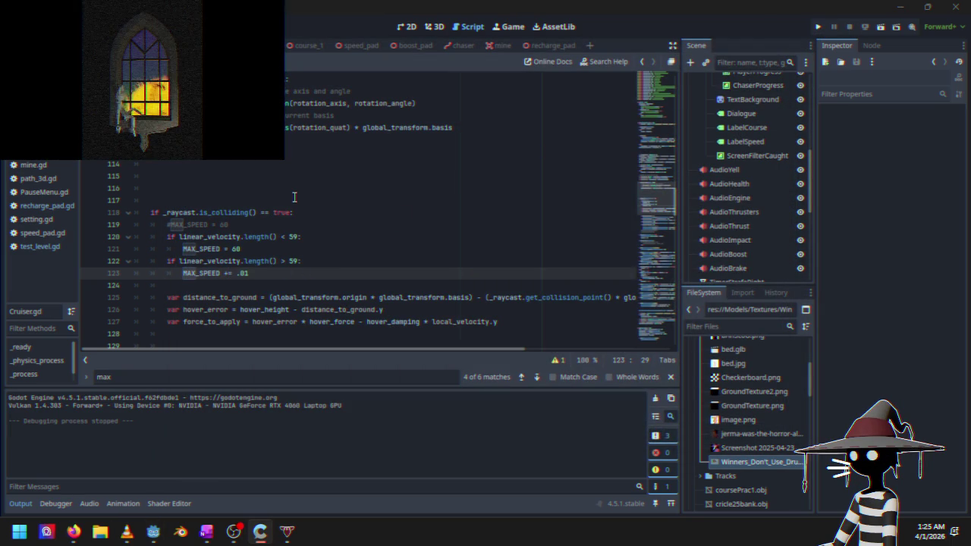
click(258, 193)
scroll(243, 208, up, 3)
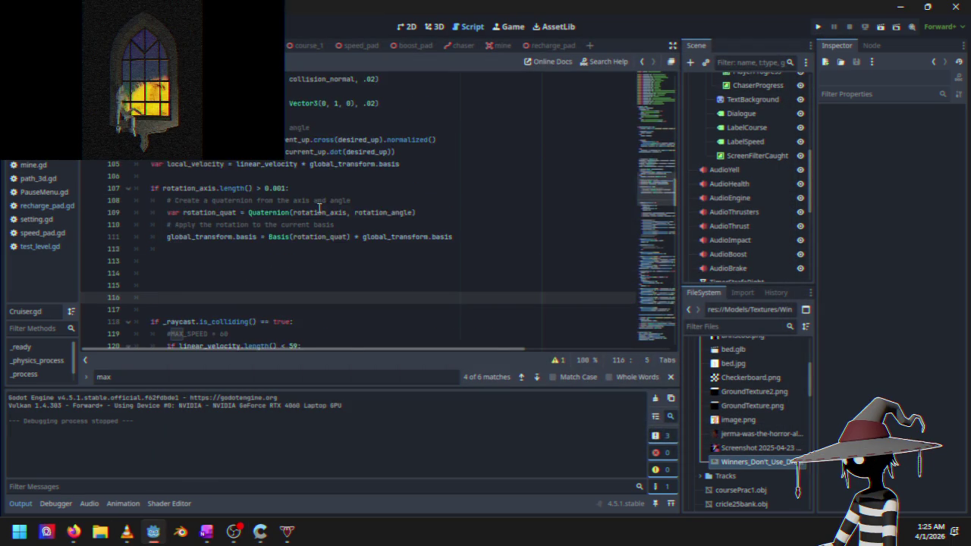
scroll(327, 211, down, 2)
text(deb)
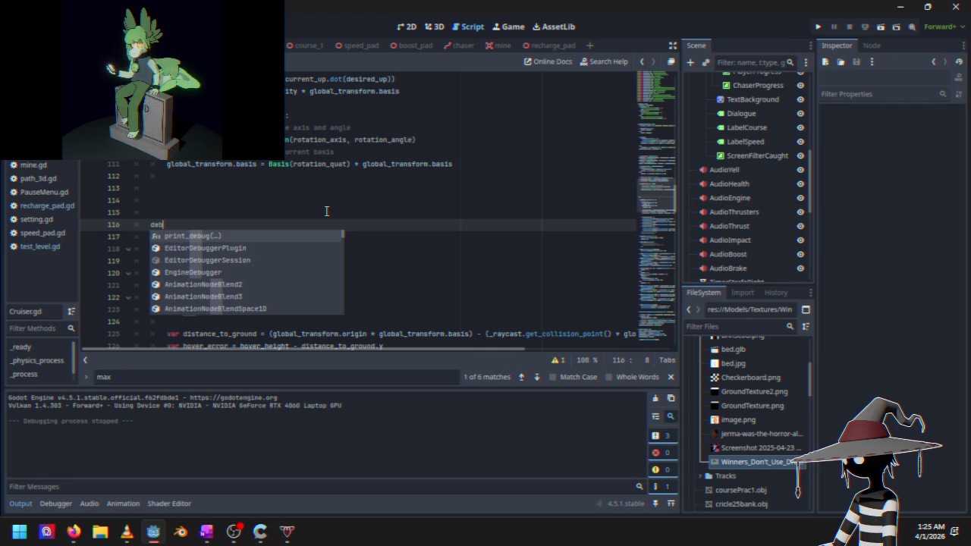
key(Return)
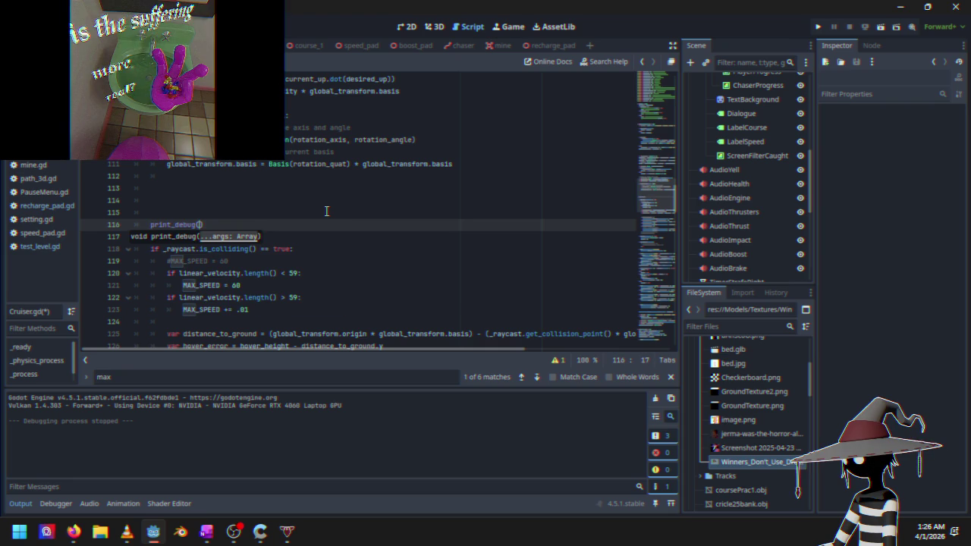
text(speed)
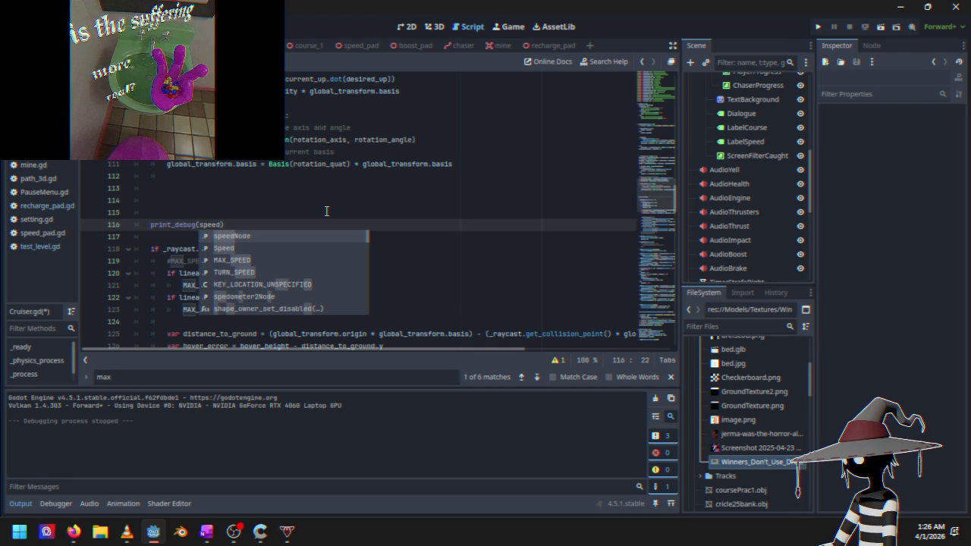
key(Return)
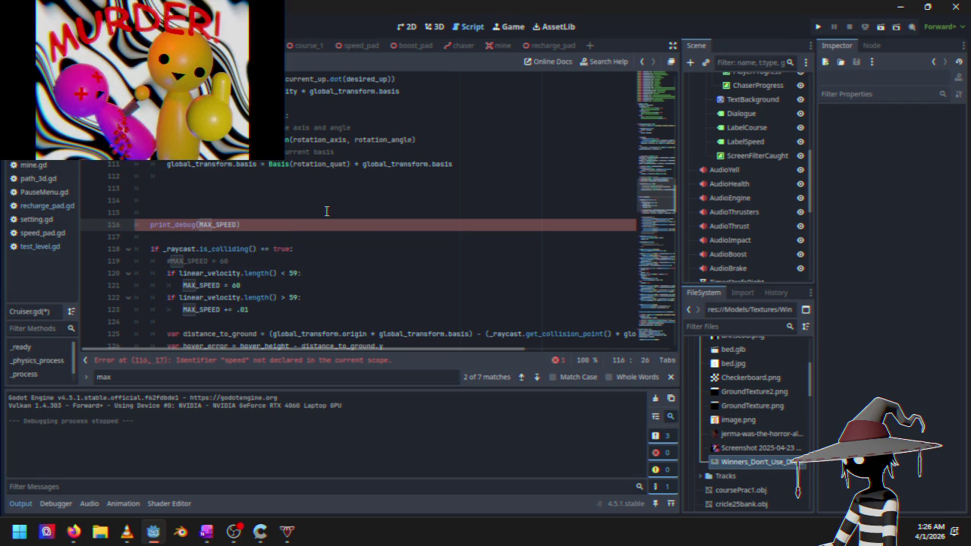
Run the project, quit the first race to the main menu, and start Time Trials
click(818, 27)
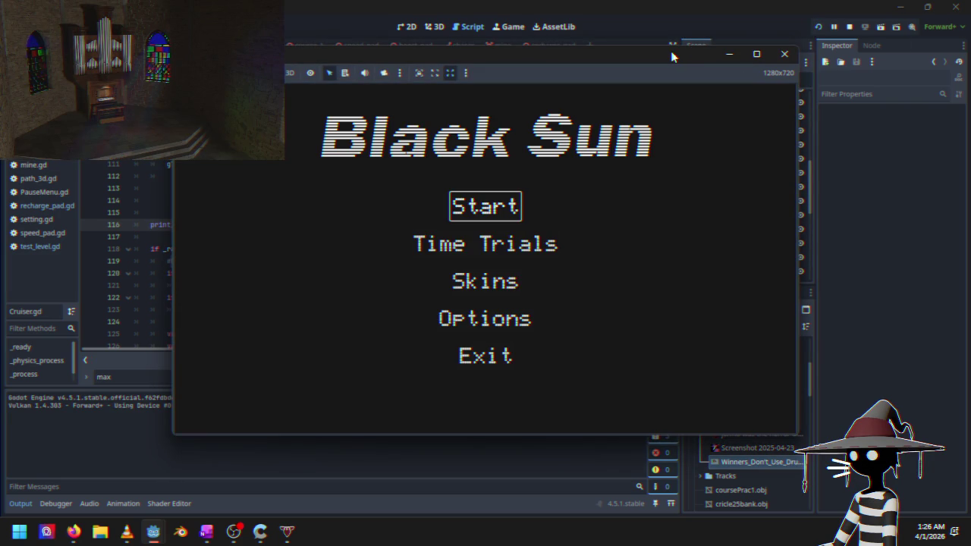
key(Return)
key(Escape)
key(Down)
key(Down)
key(Return)
key(Down)
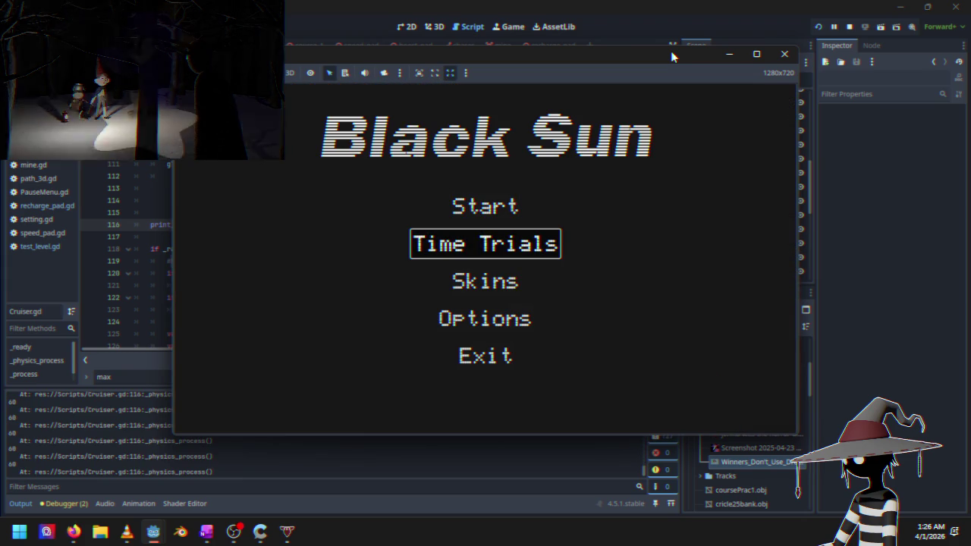
key(Return)
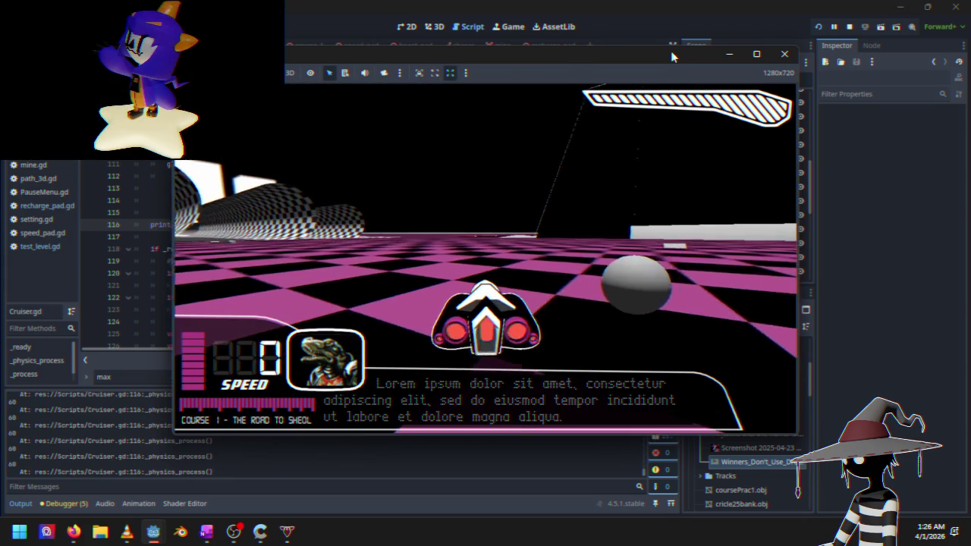
Accelerate down Course 1 while MAX_SPEED prints, pause the race, and stop the game
key(w)
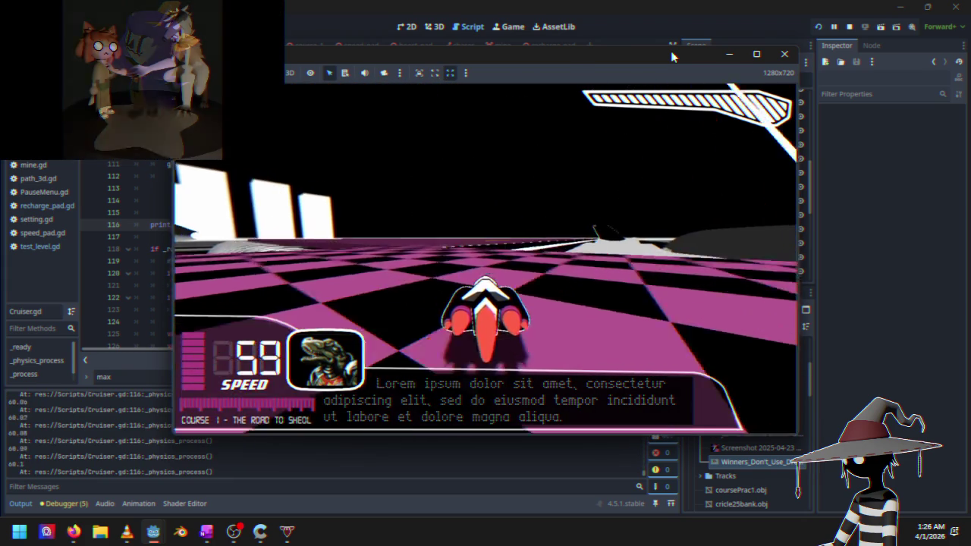
key(Escape)
key(Down)
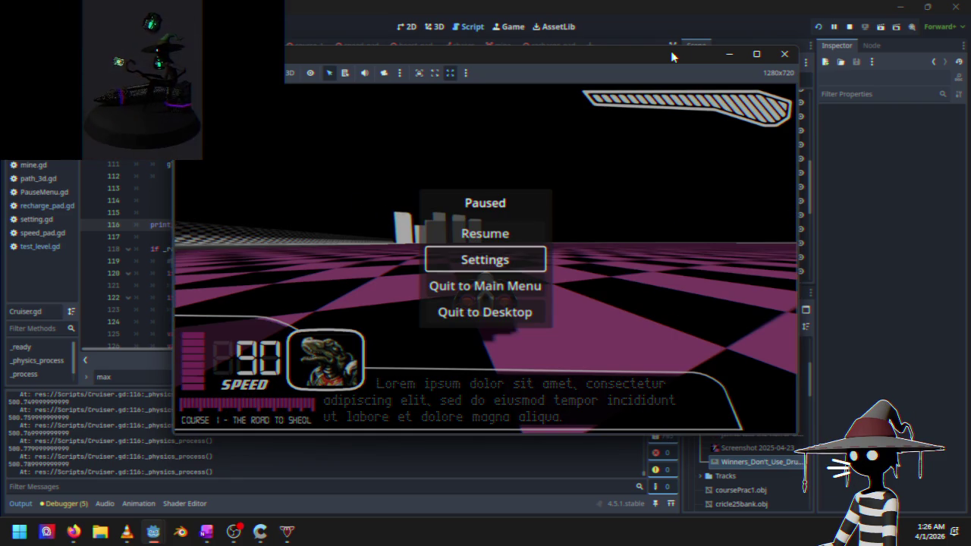
key(Up)
key(Return)
key(Escape)
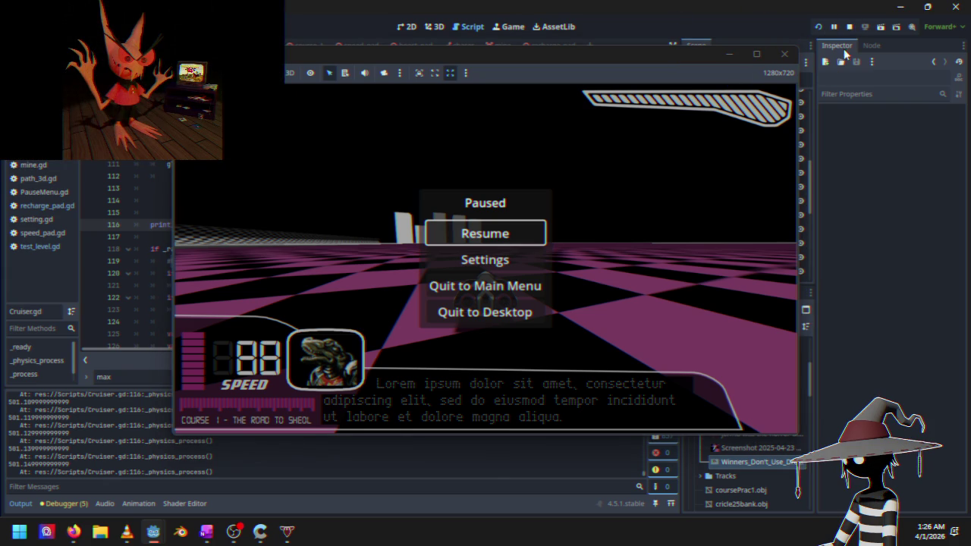
click(850, 27)
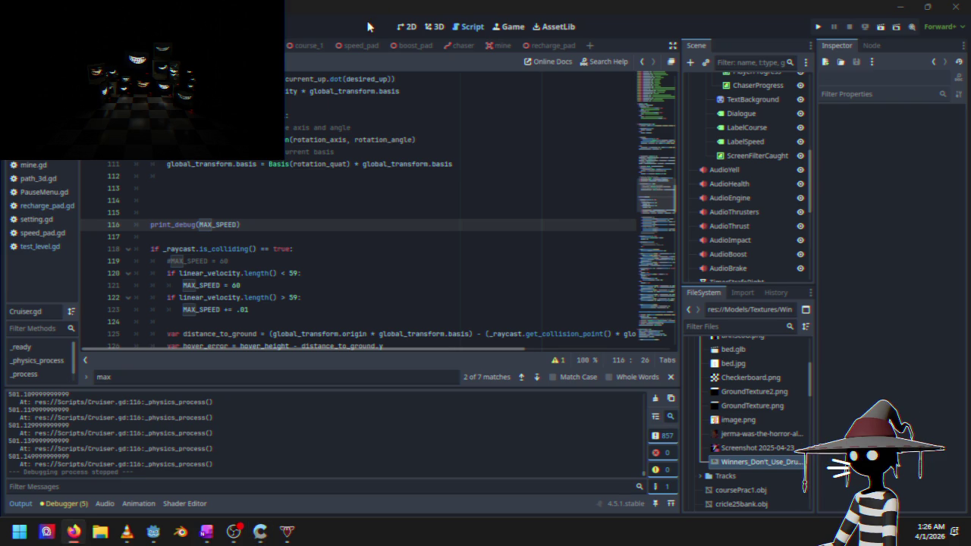
Bring up and maximize the browser, then open the Godot documentation site
click(73, 531)
drag(303, 190, 511, 4)
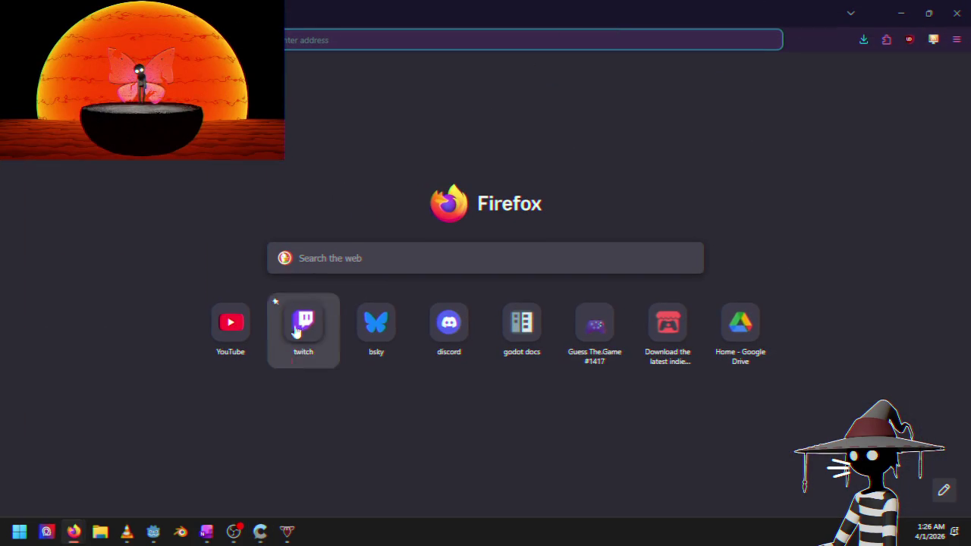
click(521, 325)
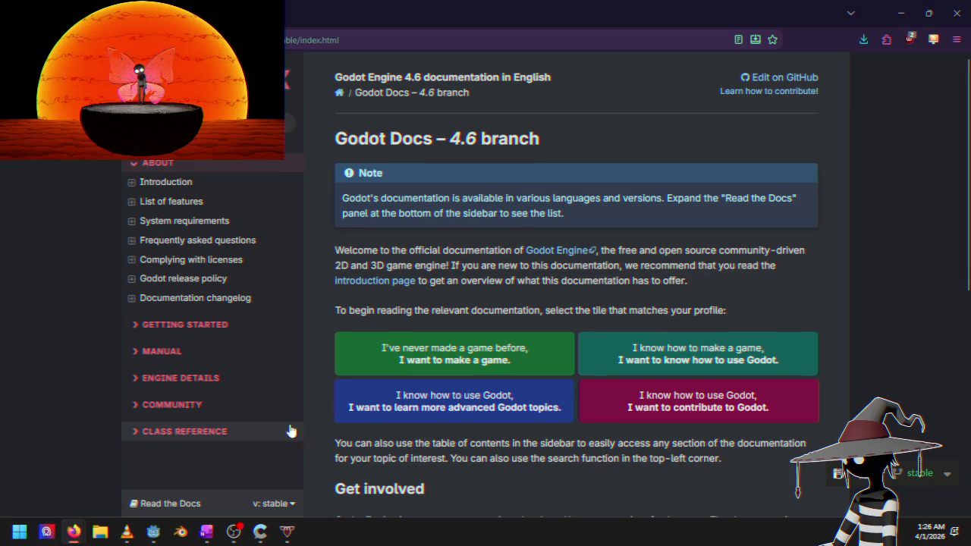
Search the docs for 'raycast3d' and open the RayCast3D reference, scrolling to Methods
key(/)
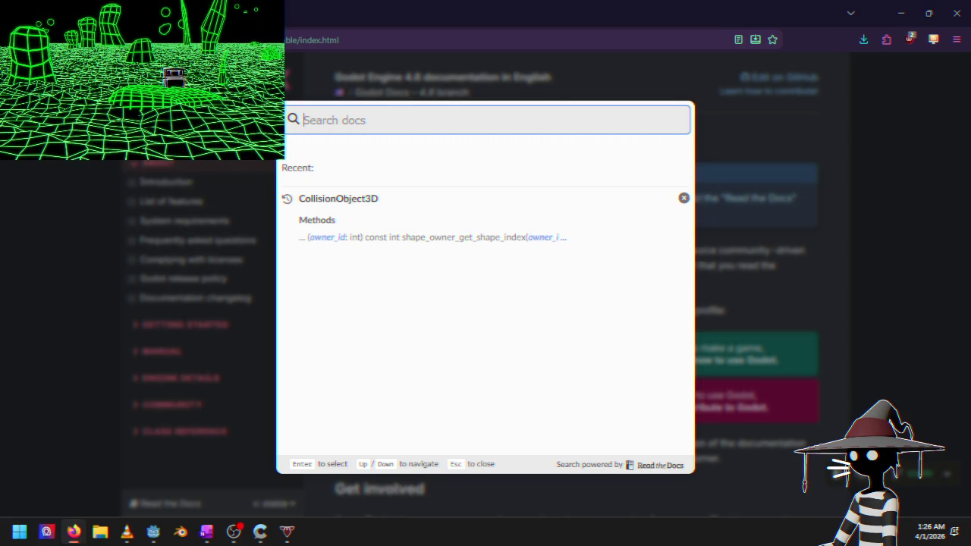
text(raycast)
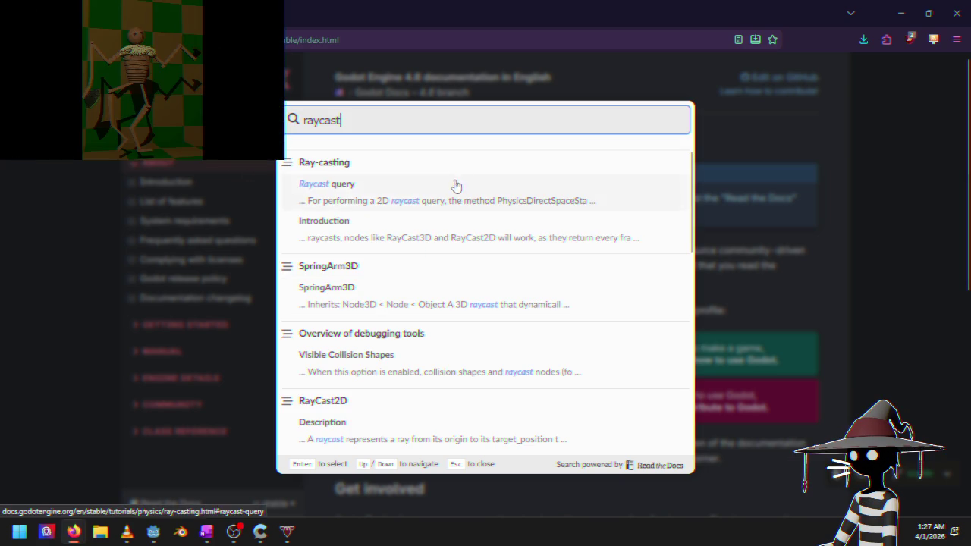
text(3d)
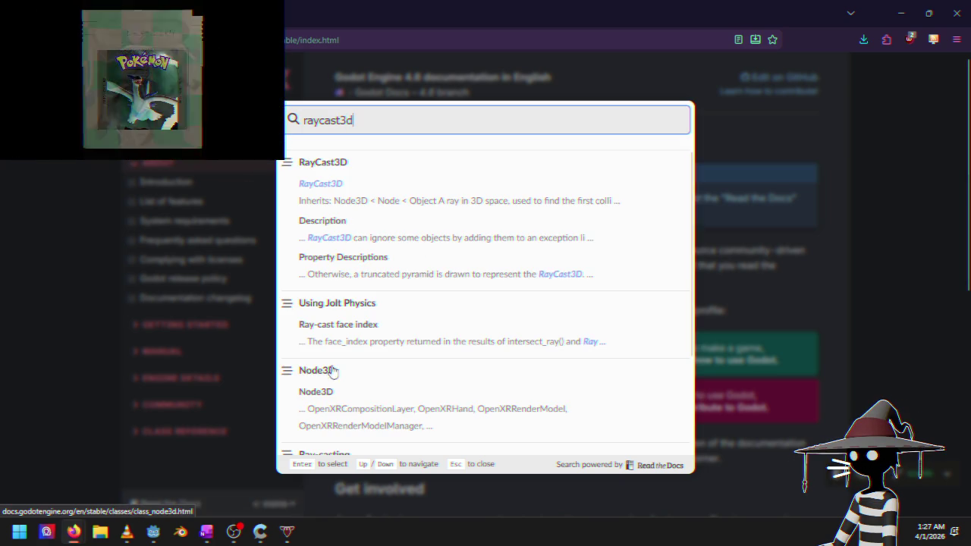
click(337, 162)
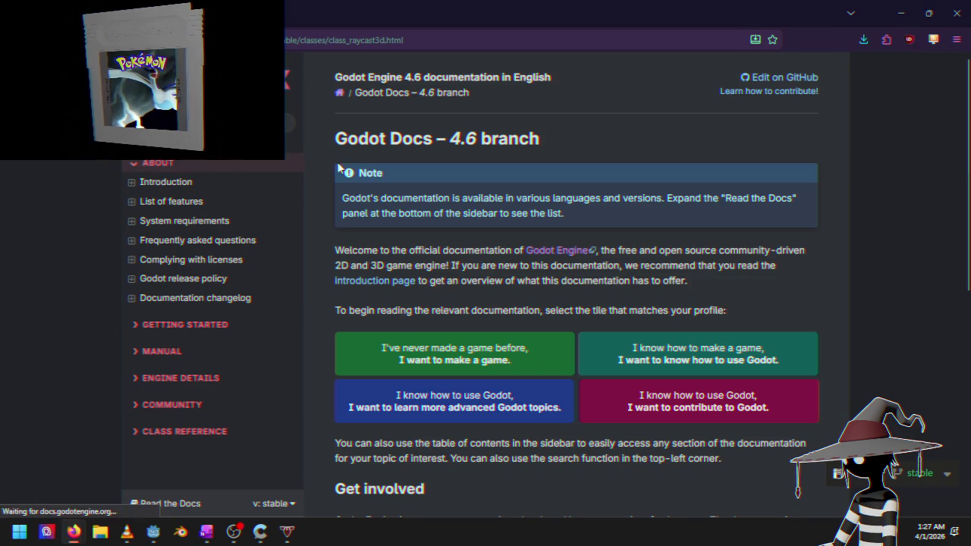
scroll(497, 276, down, 1)
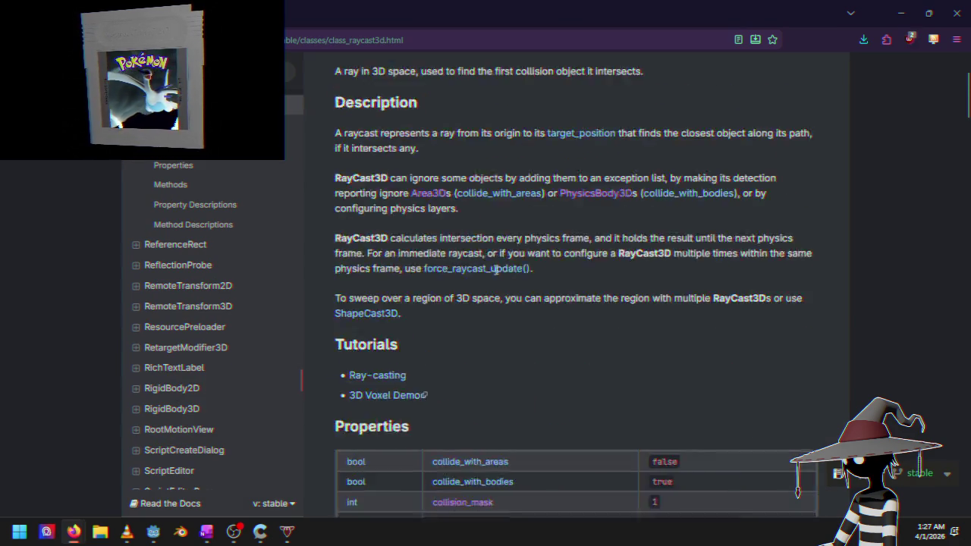
scroll(497, 275, down, 5)
scroll(436, 283, down, 3)
scroll(390, 314, down, 5)
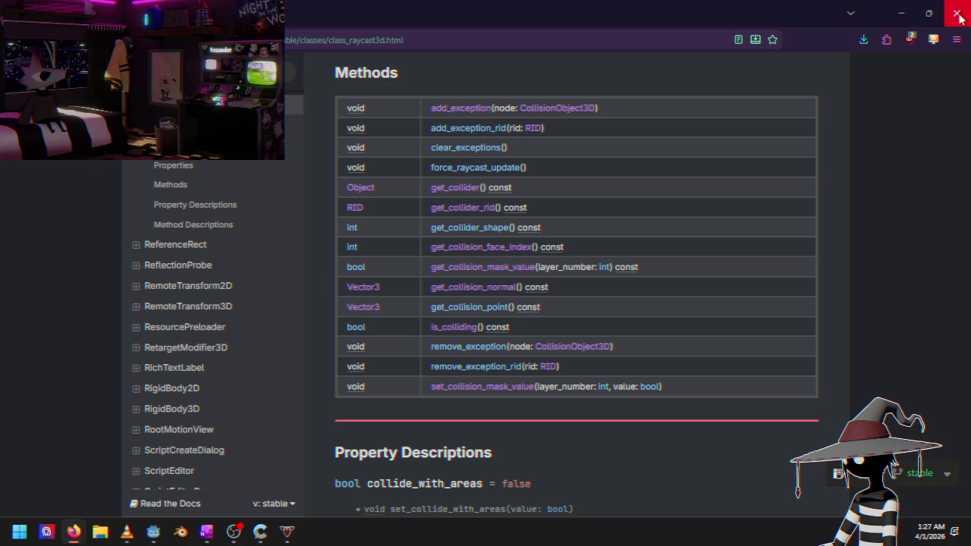
Minimize the docs browser and place the caret at the end of Cruiser.gd line 119
click(927, 13)
click(786, 81)
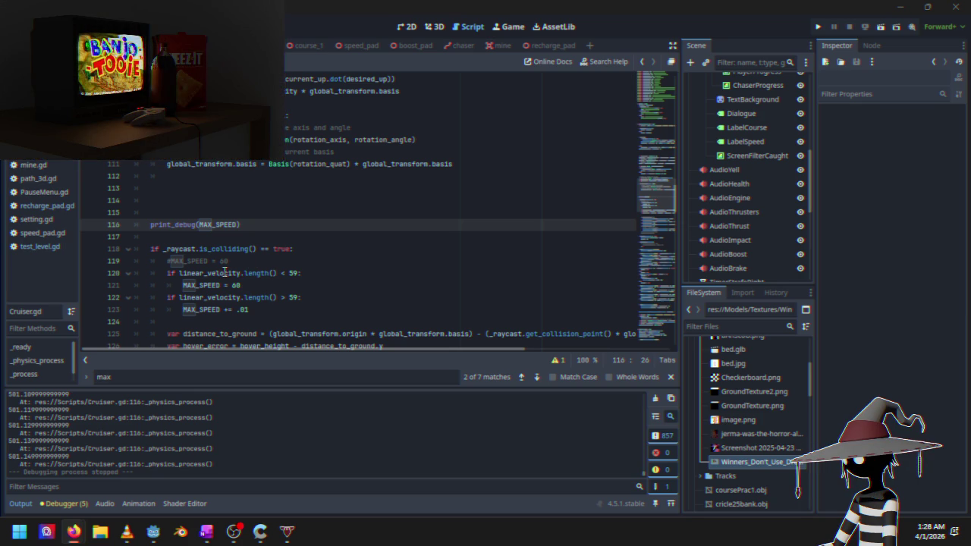
mouse_move(224, 271)
click(289, 263)
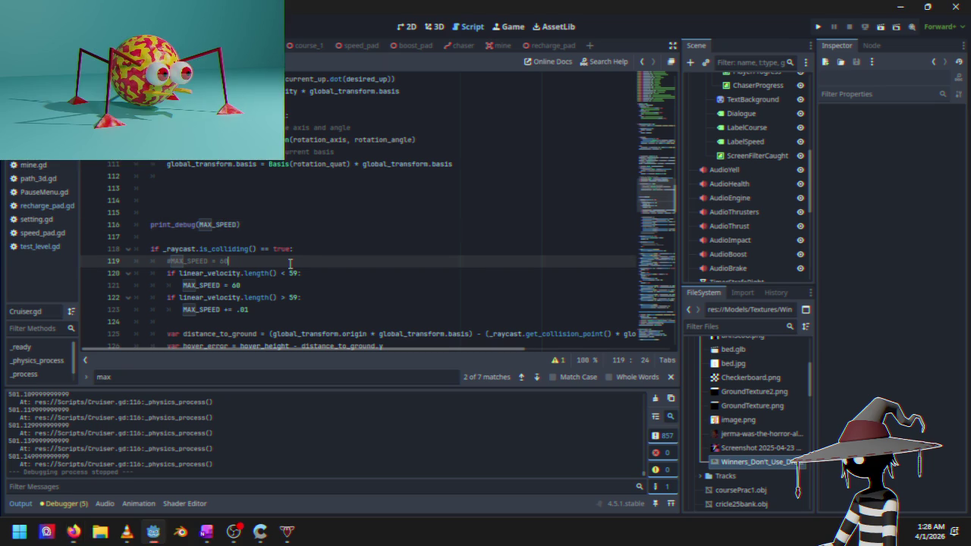
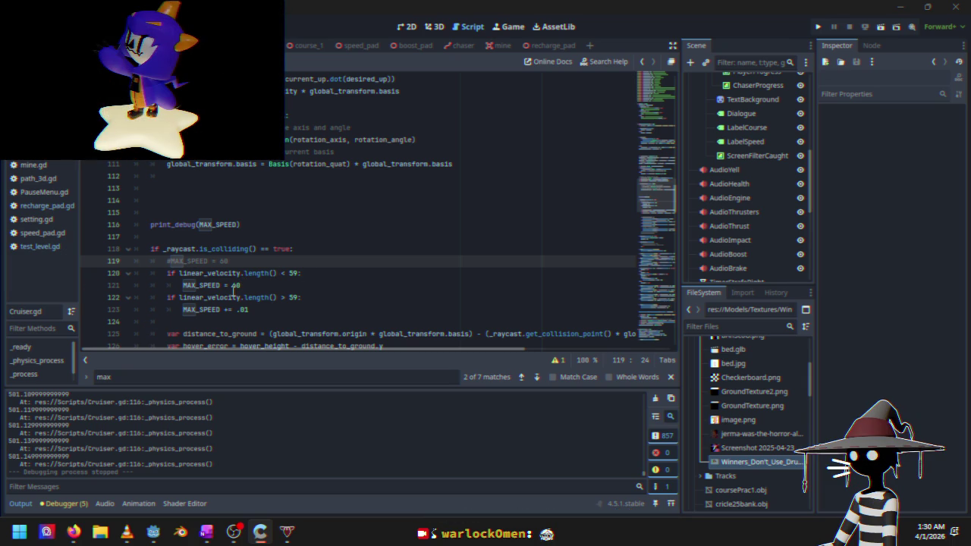
Add a blank line after MAX_SPEED = 500 in Cruiser.gd
click(247, 262)
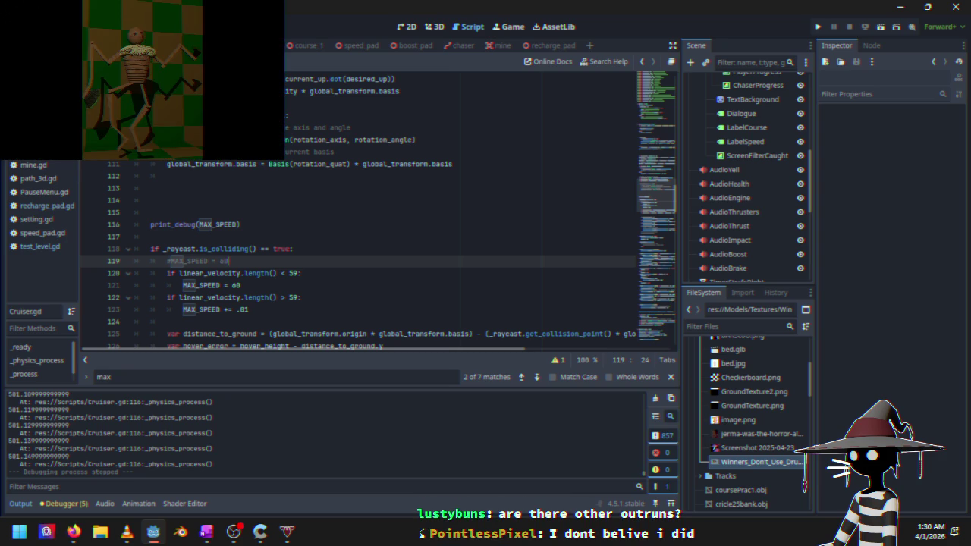
scroll(272, 253, down, 1)
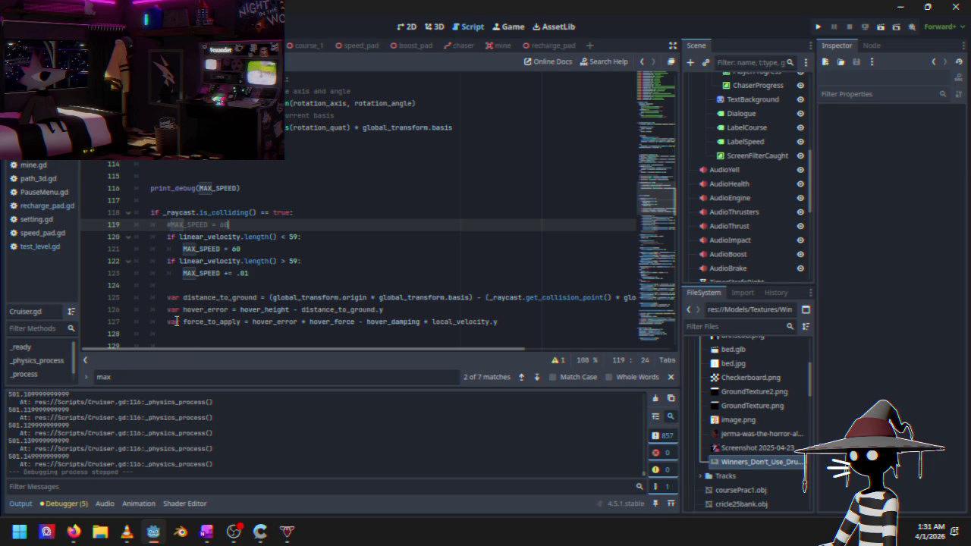
scroll(215, 277, down, 2)
mouse_move(258, 114)
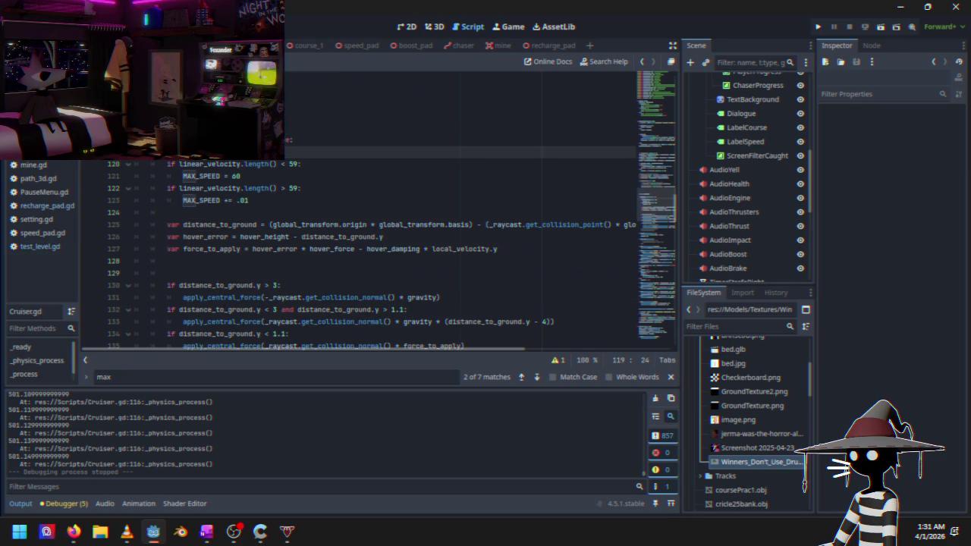
scroll(208, 173, down, 4)
mouse_move(208, 174)
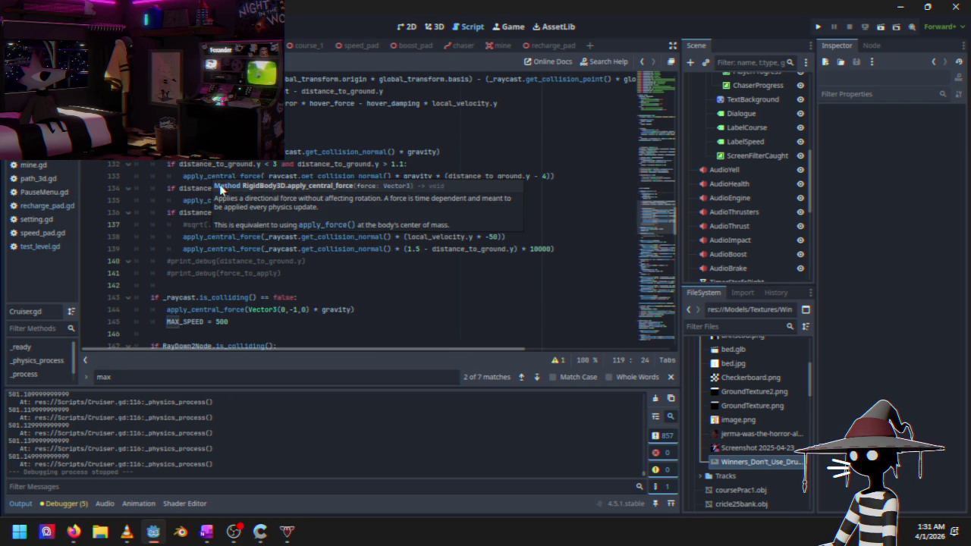
click(336, 297)
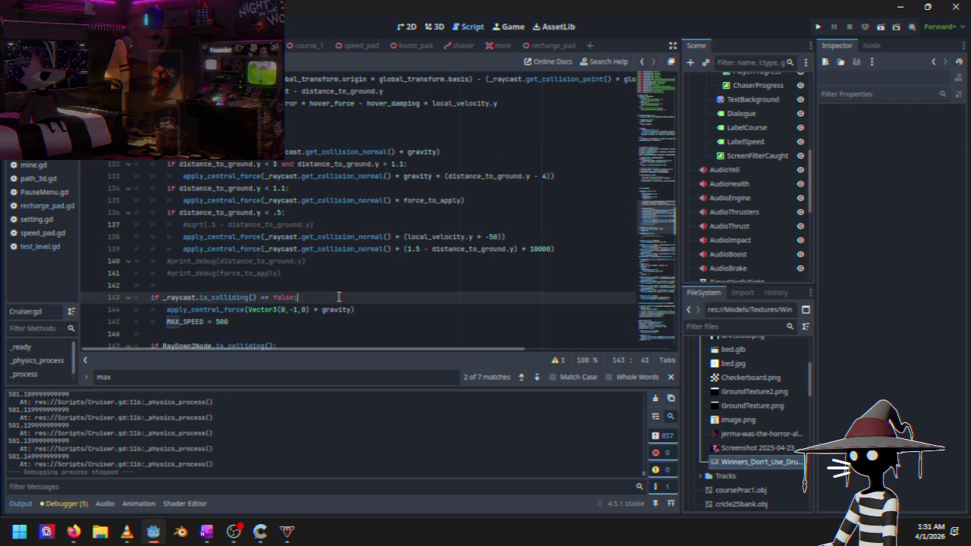
scroll(294, 311, down, 1)
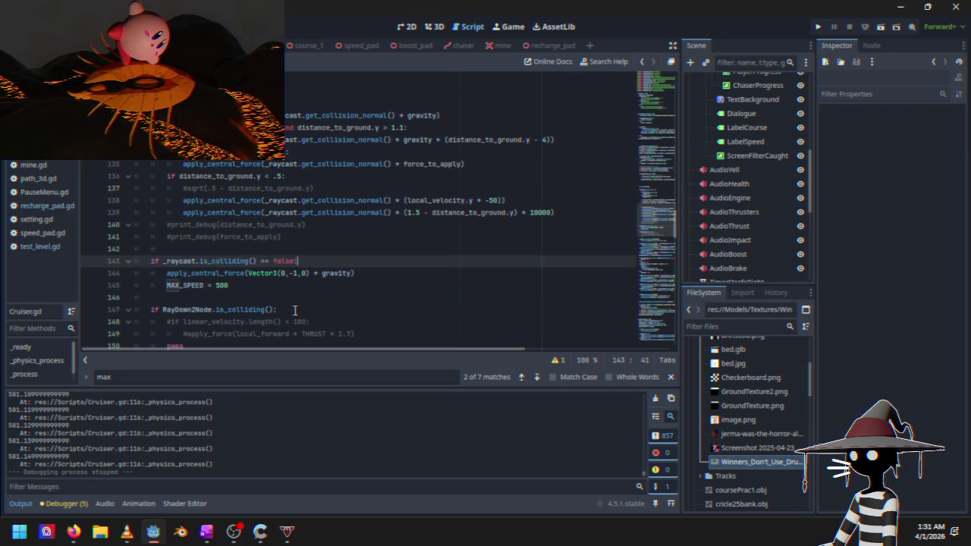
click(325, 285)
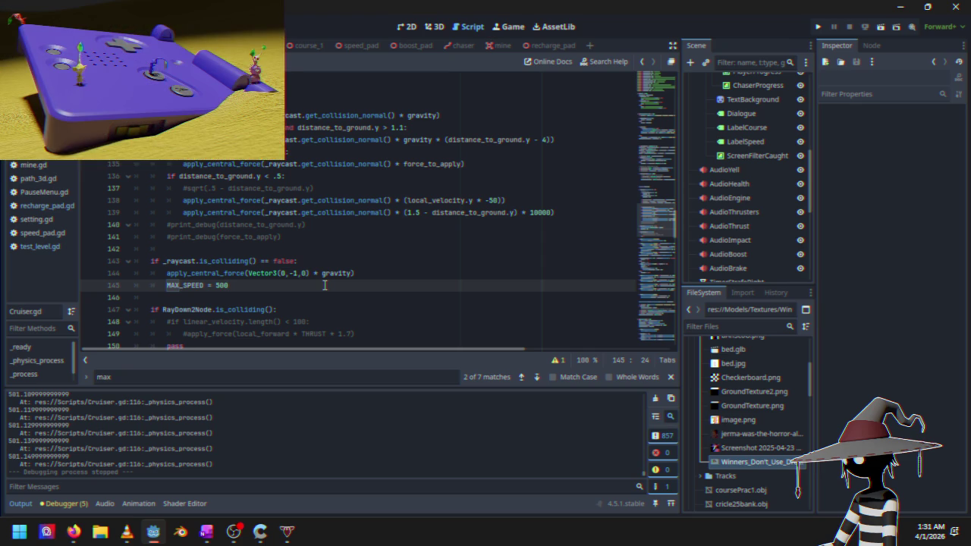
key(Return)
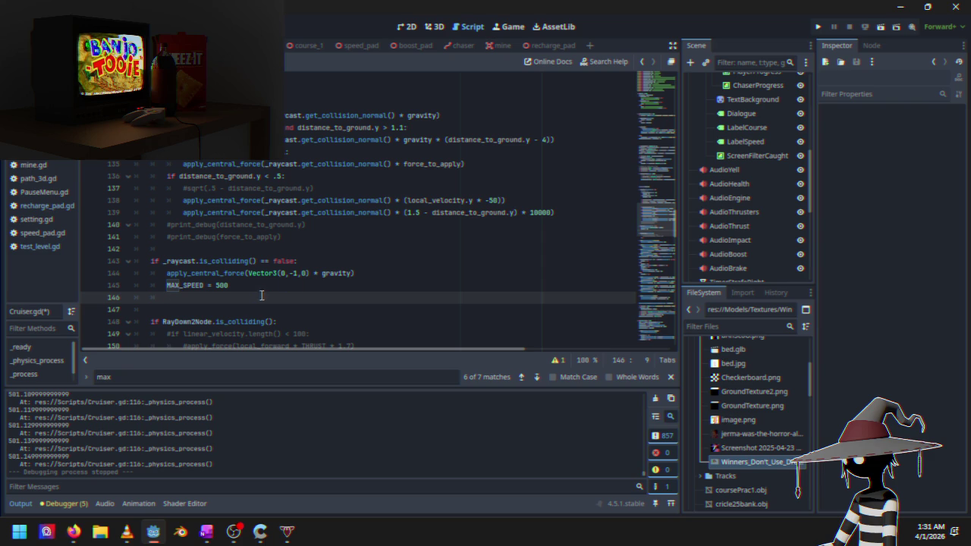
Open an empty line at the top of the raycast-colliding block, removing the stray 'var'
scroll(253, 296, up, 8)
scroll(252, 267, down, 1)
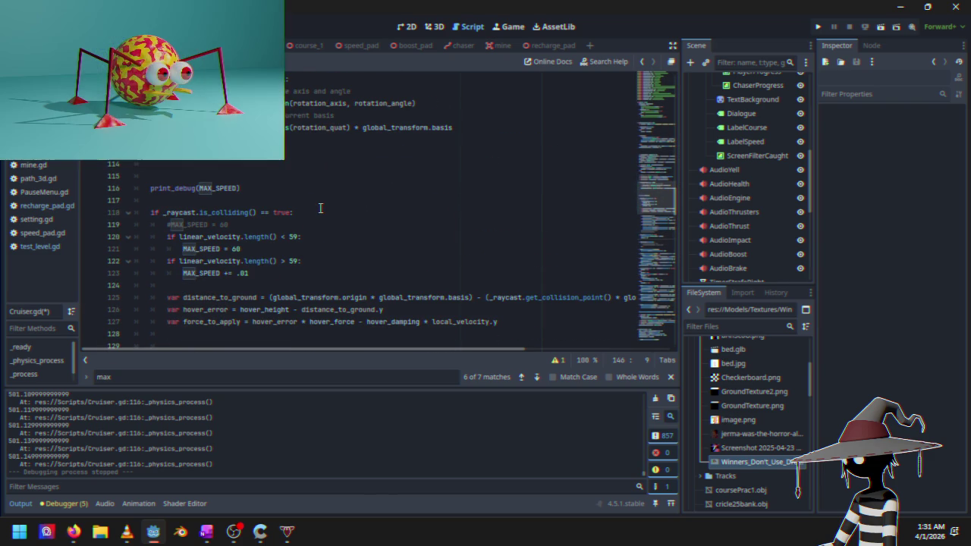
click(322, 211)
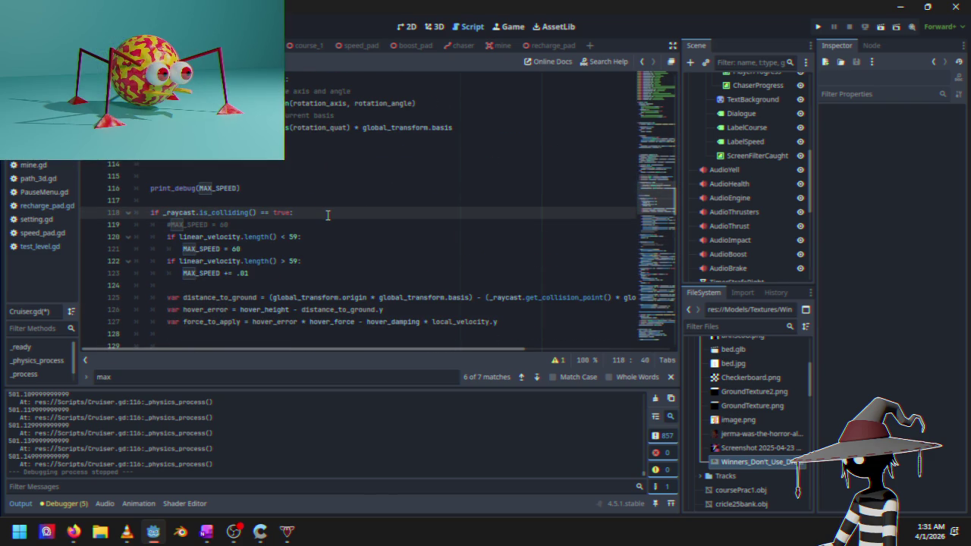
key(Return)
text(var)
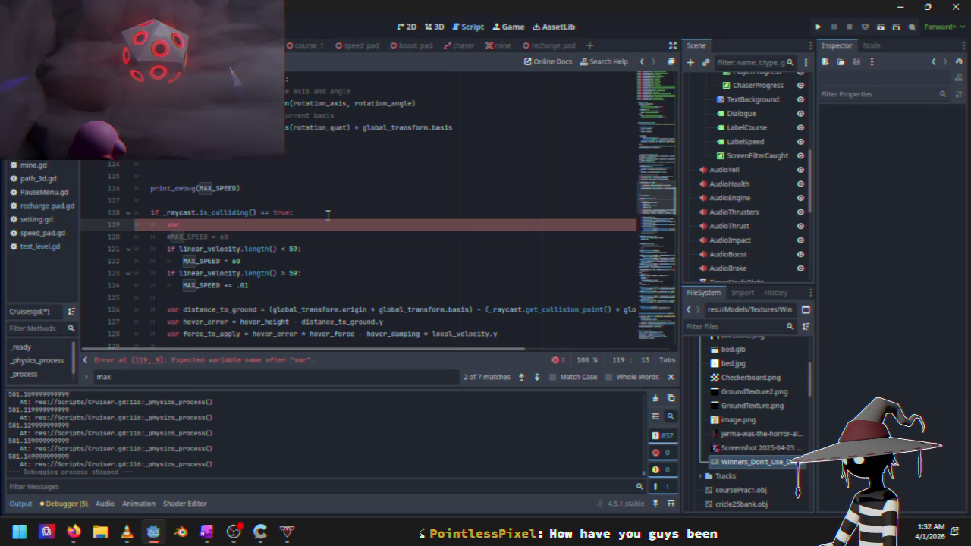
key(BackSpace)
key(BackSpace)
key(BackSpace)
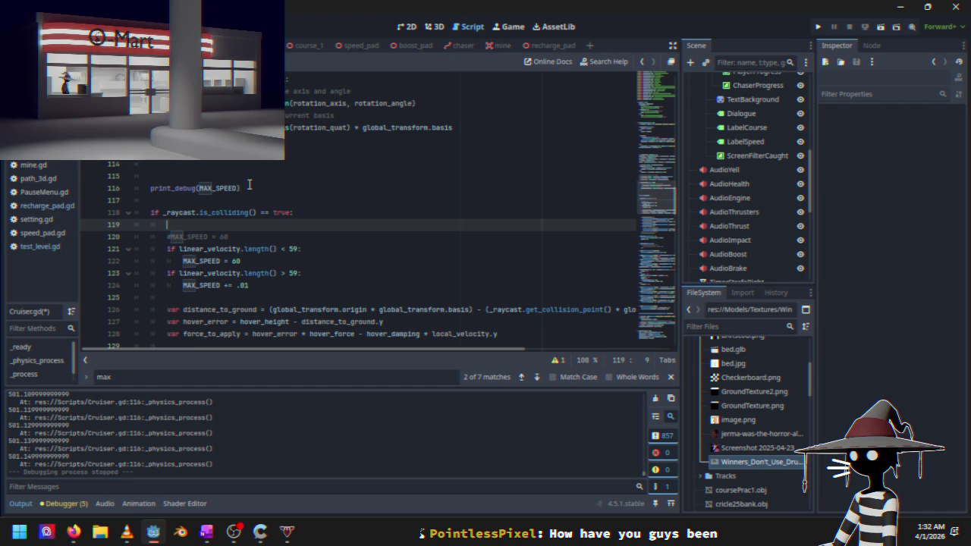
click(249, 176)
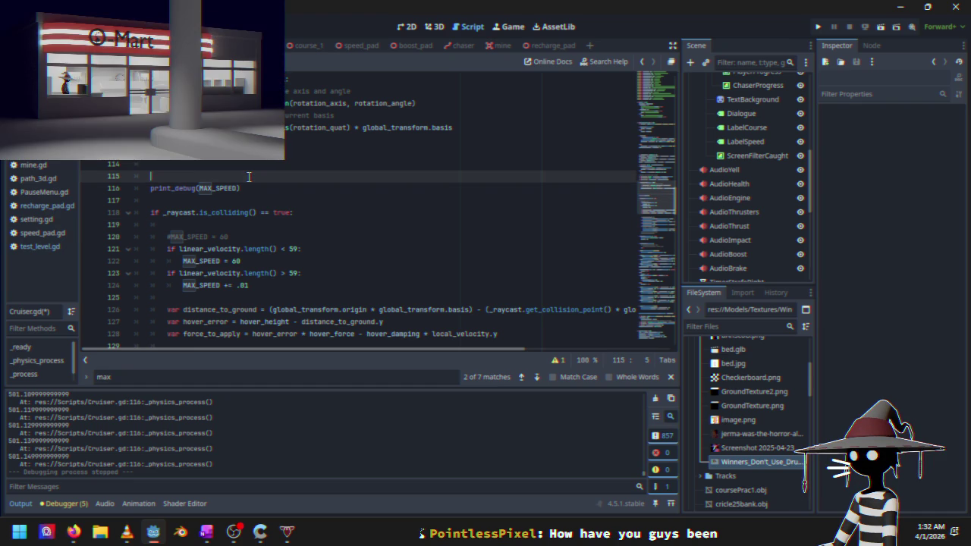
Declare 'var inAir = false' above print_debug(MAX_SPEED) and clear a stray letter on line 119
text(var)
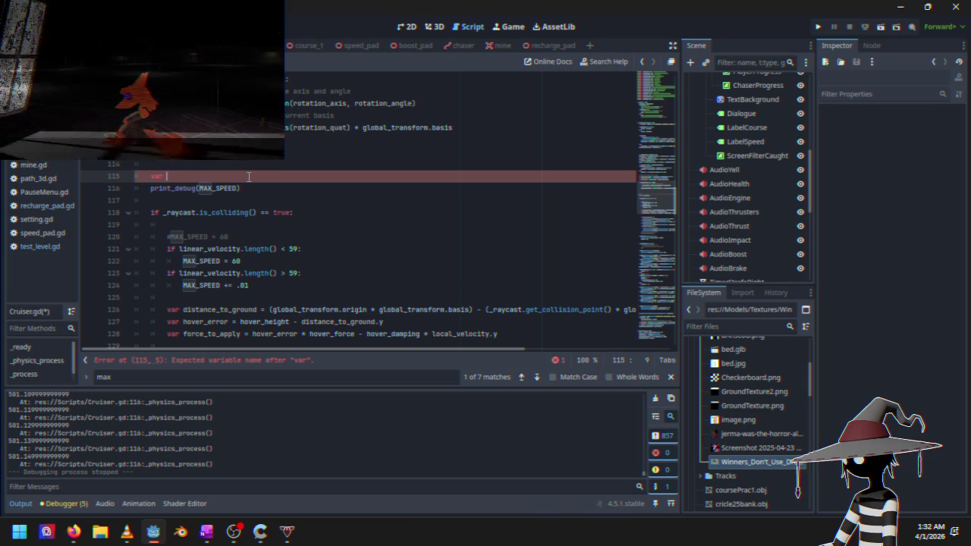
text(inAir)
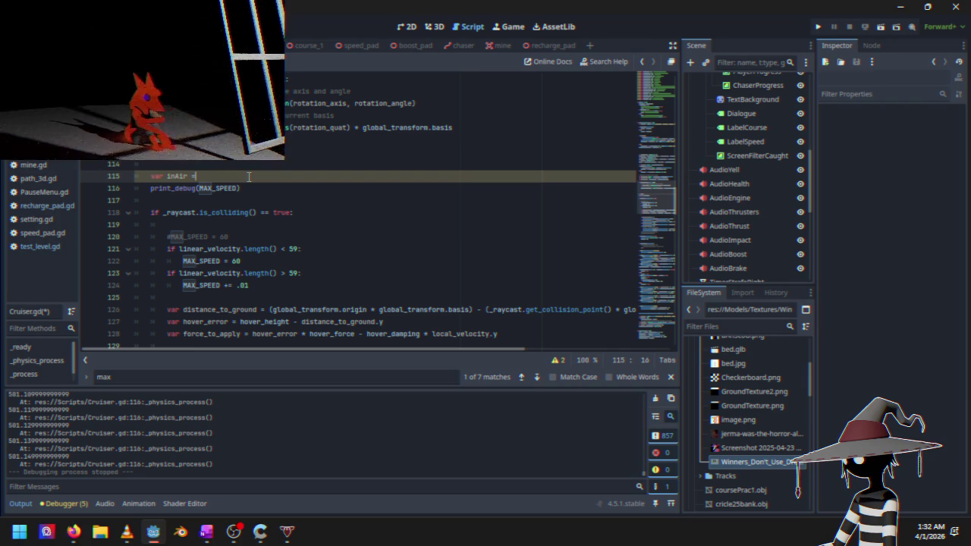
text( = false)
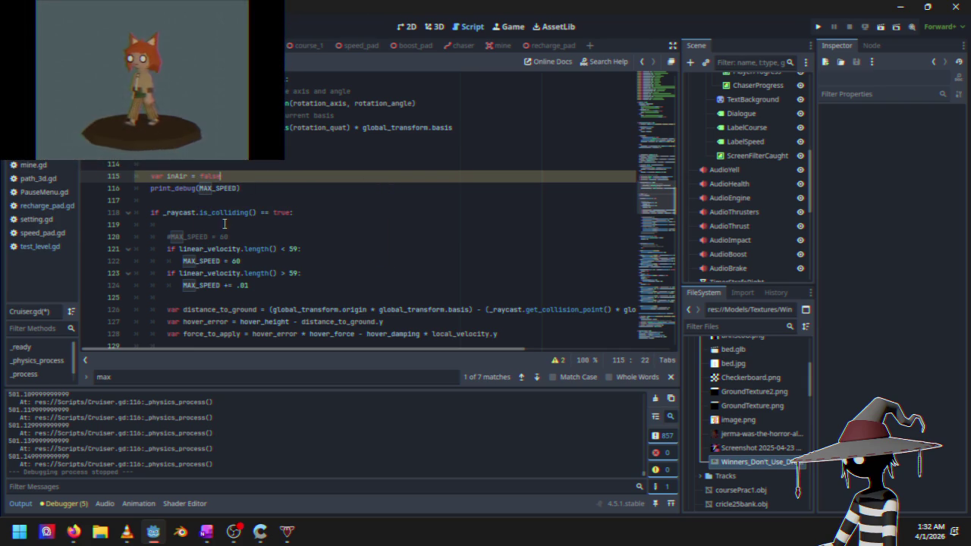
click(266, 224)
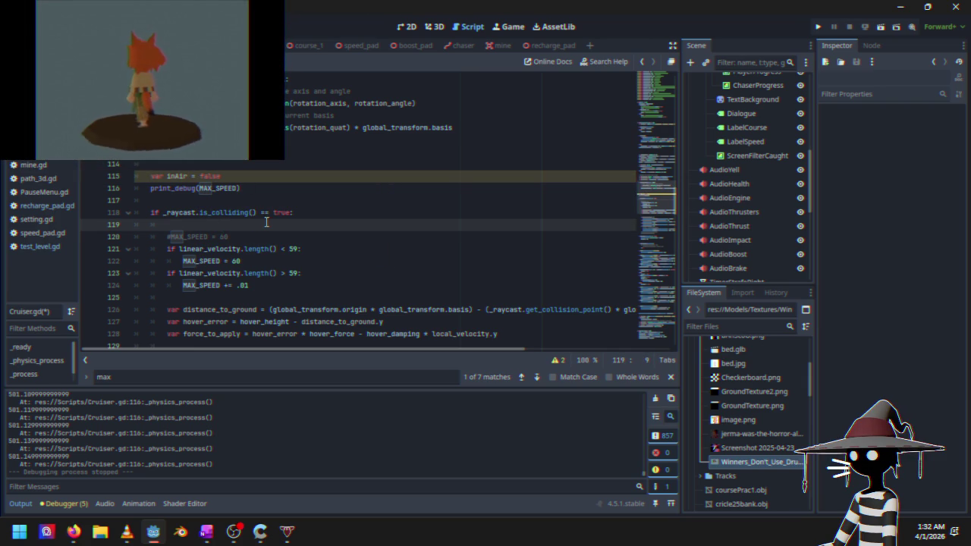
text(ip)
key(BackSpace)
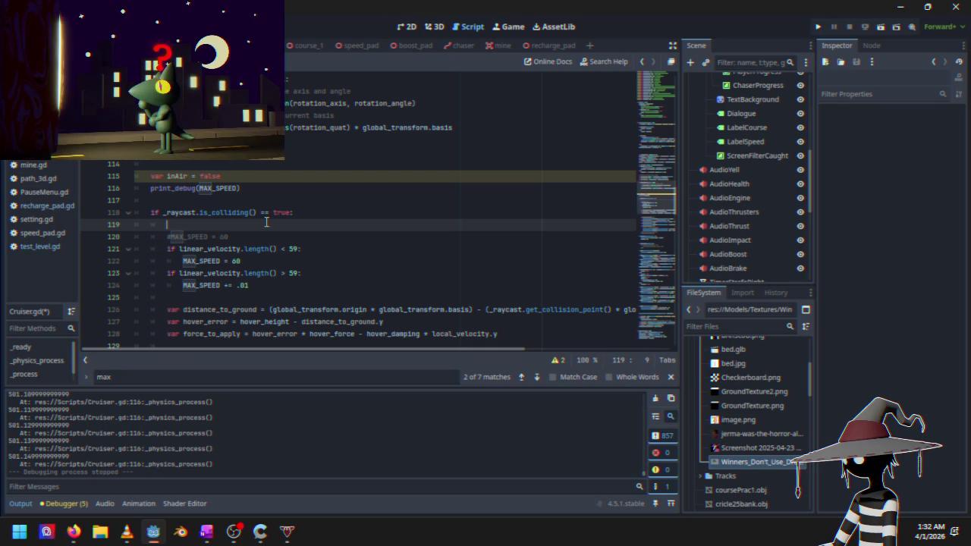
Add 'if inAir == true:' in the colliding block with MAX_SPEED = 60 indented beneath it
text(if)
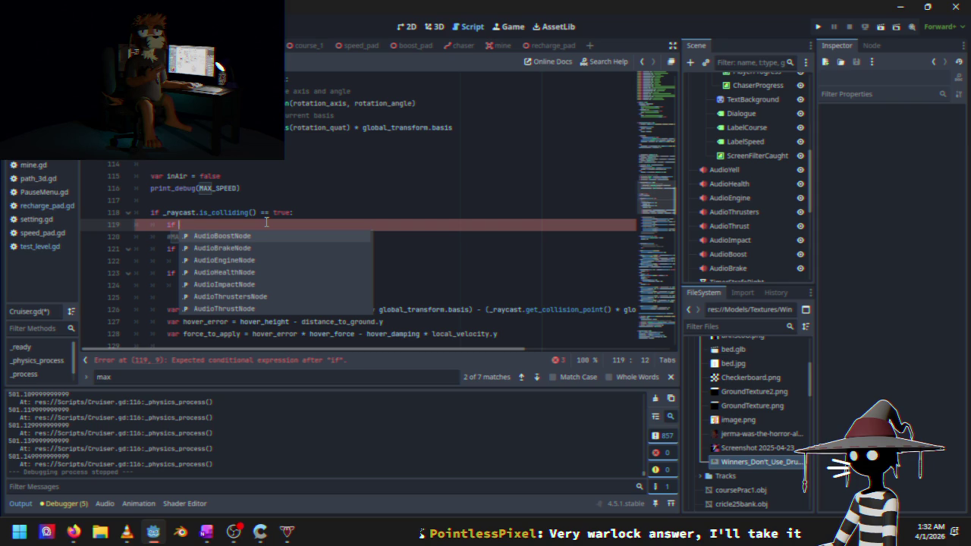
text(inAir)
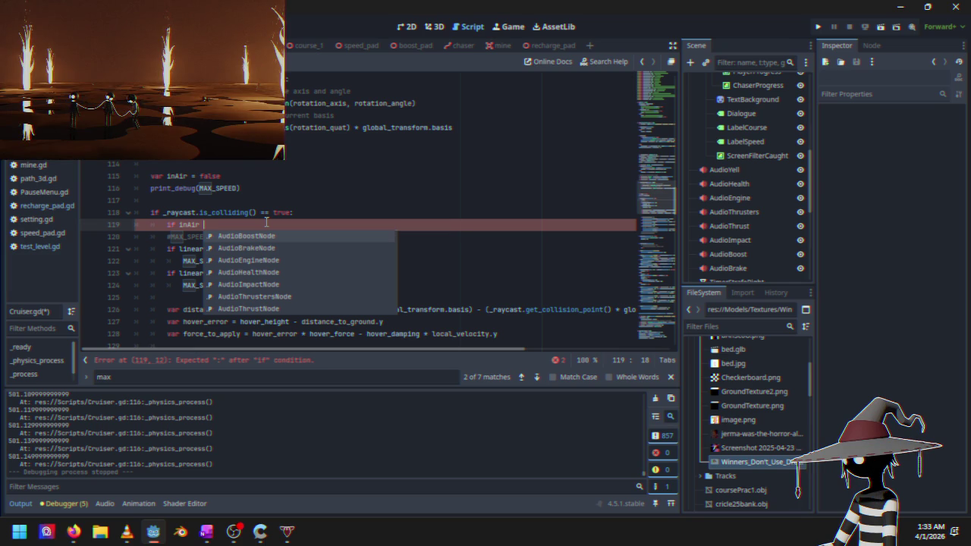
text(== )
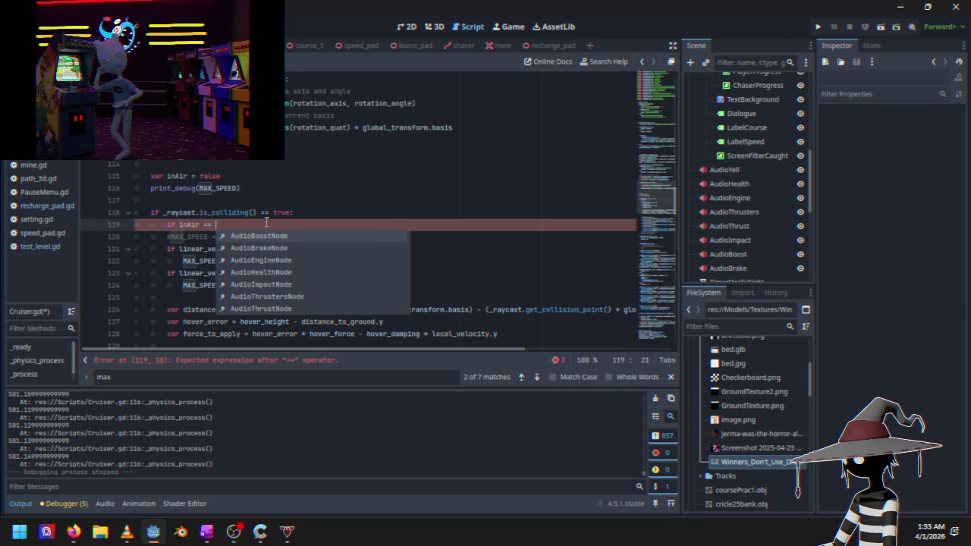
text(tru)
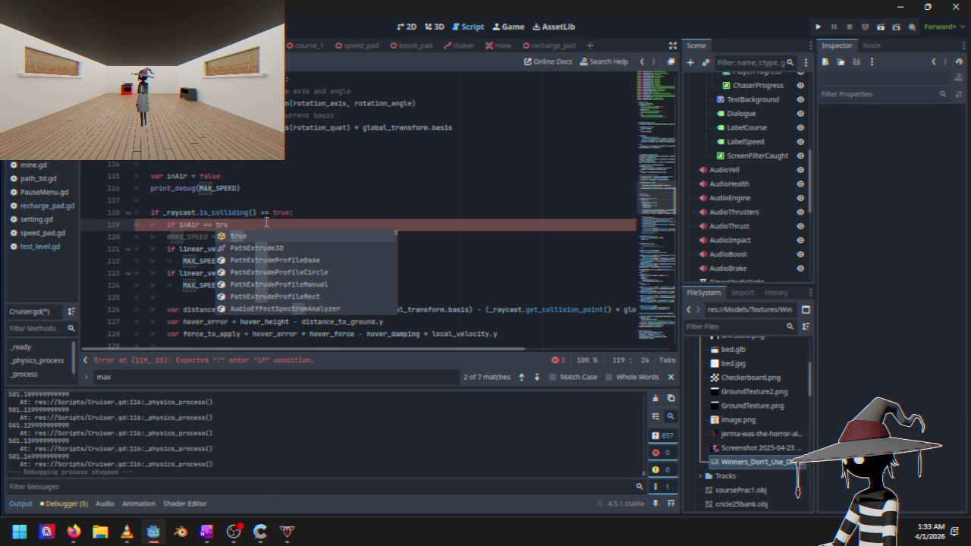
key(Return)
text(:)
key(Return)
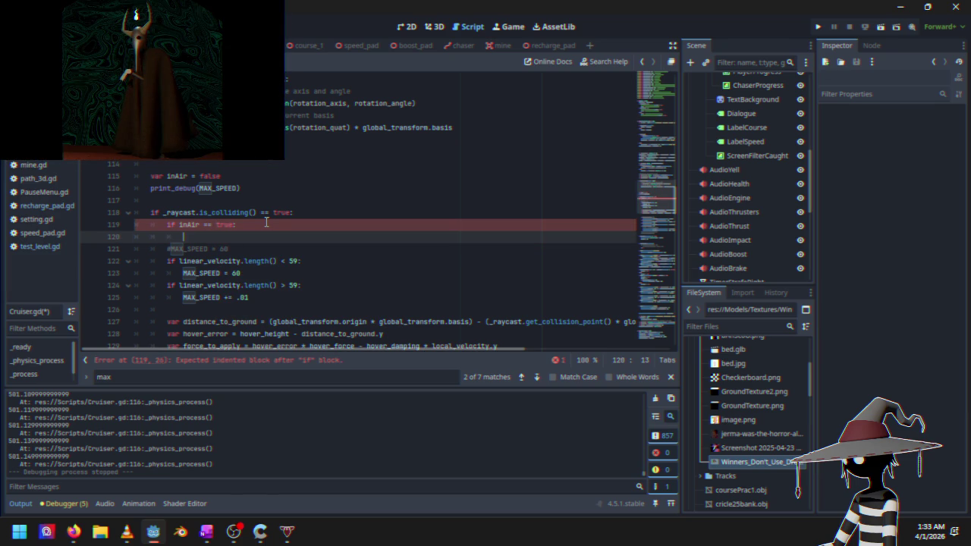
key(BackSpace)
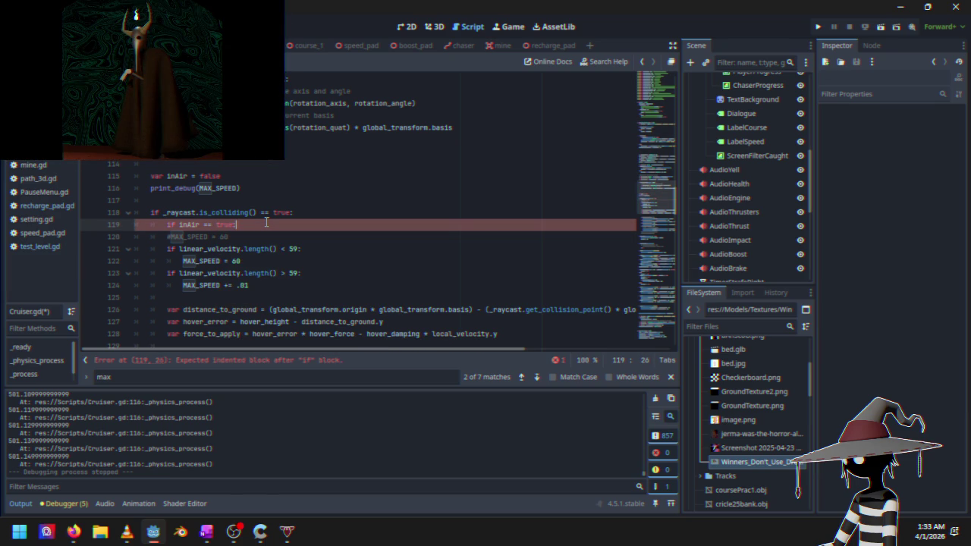
click(167, 236)
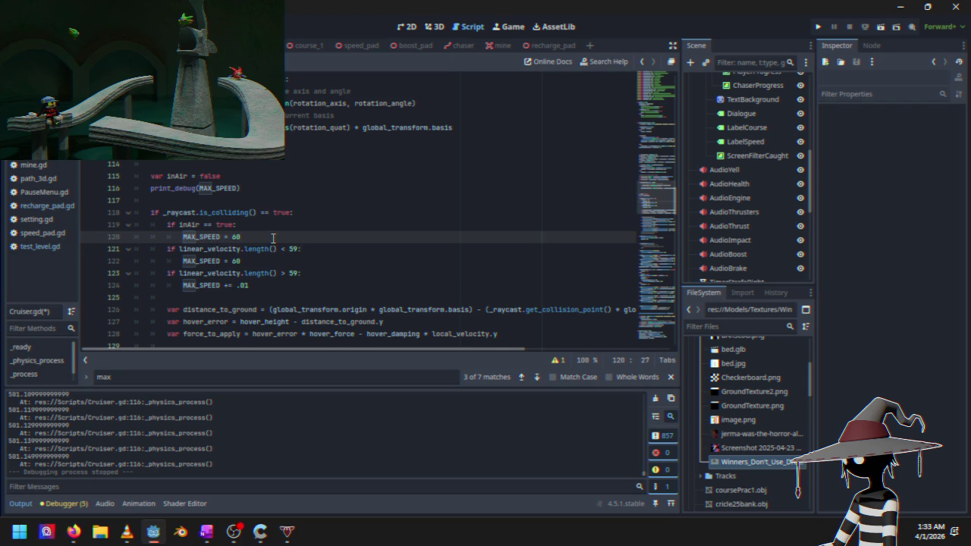
key(Return)
Set 'inAir = false' in the colliding block and 'inAir = true' in the not-on-ground block
text(inAir)
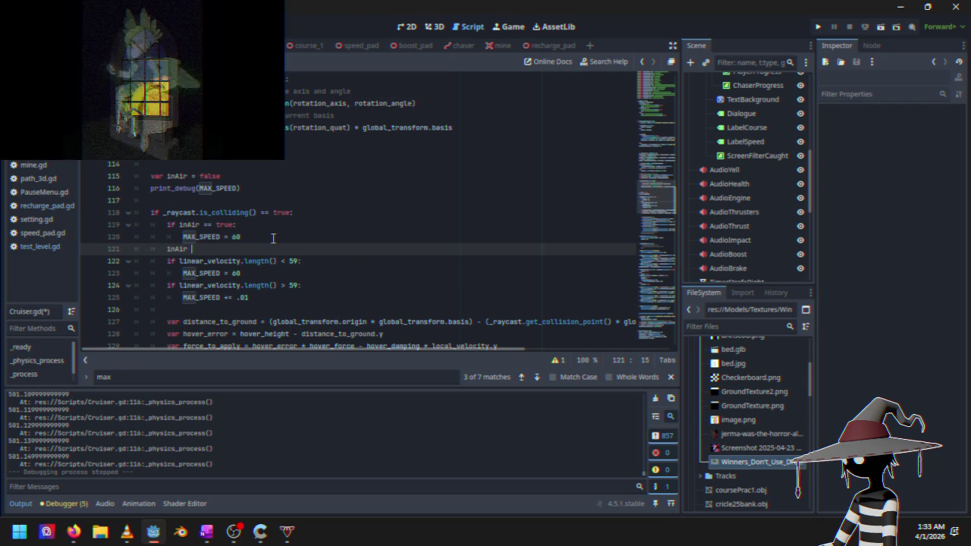
text( =)
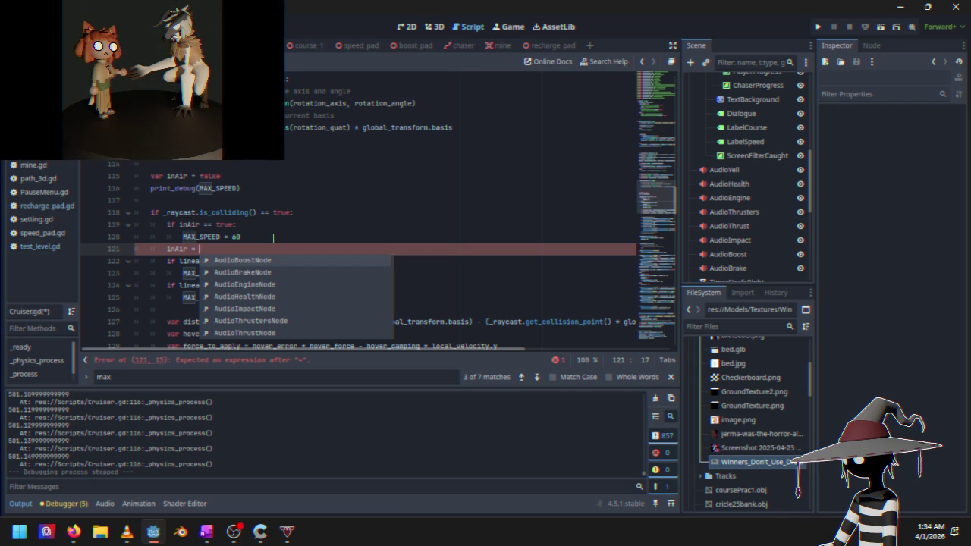
text(false)
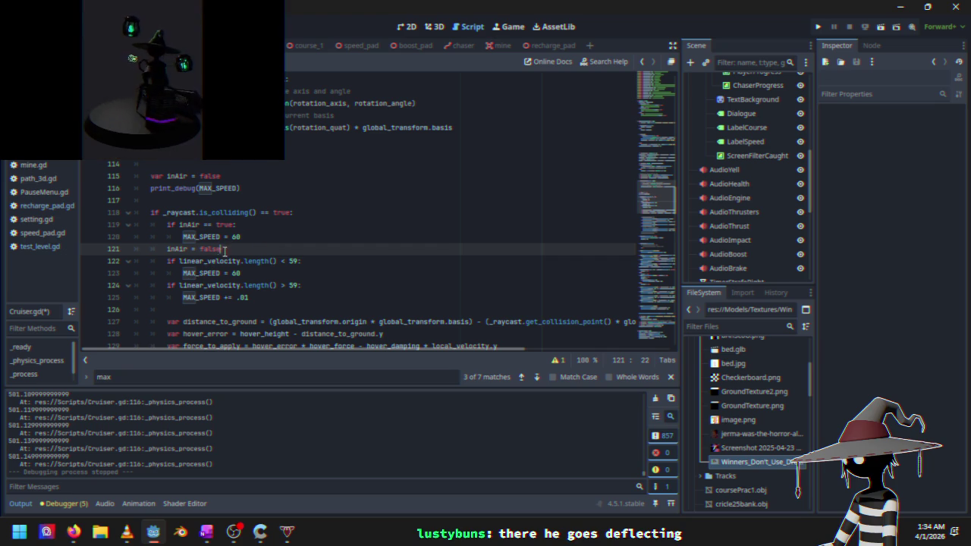
scroll(198, 243, down, 2)
scroll(175, 237, up, 1)
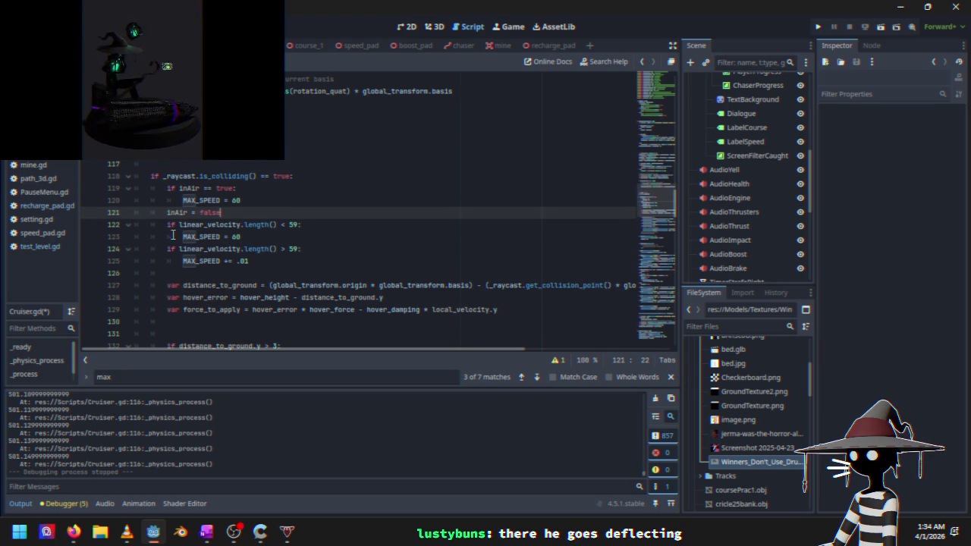
scroll(209, 262, down, 3)
scroll(210, 263, down, 6)
scroll(228, 258, up, 1)
click(333, 176)
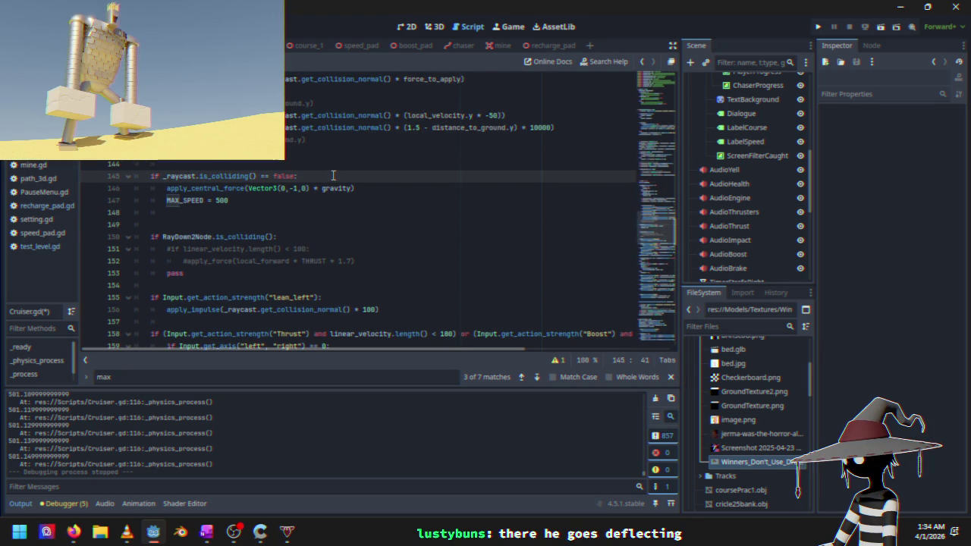
key(Return)
text(inAir )
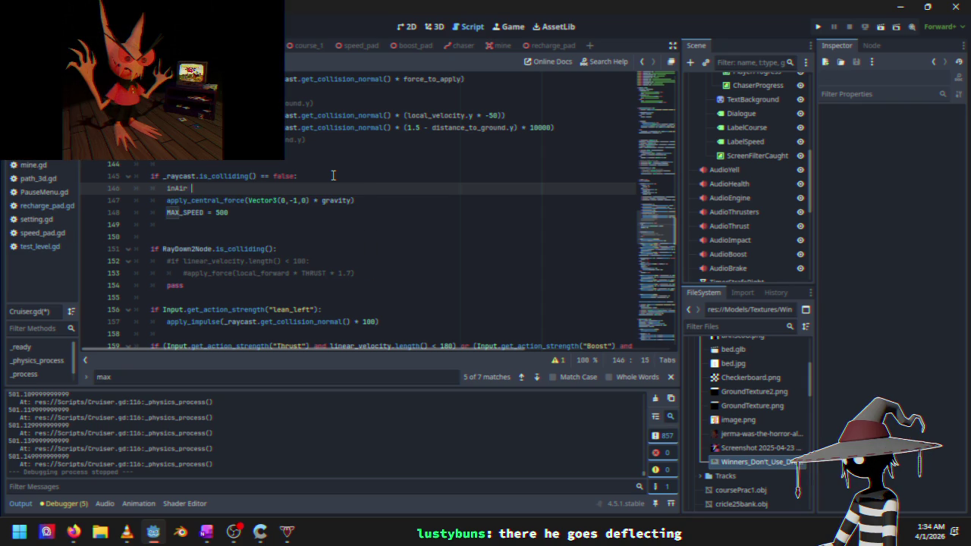
text(= true)
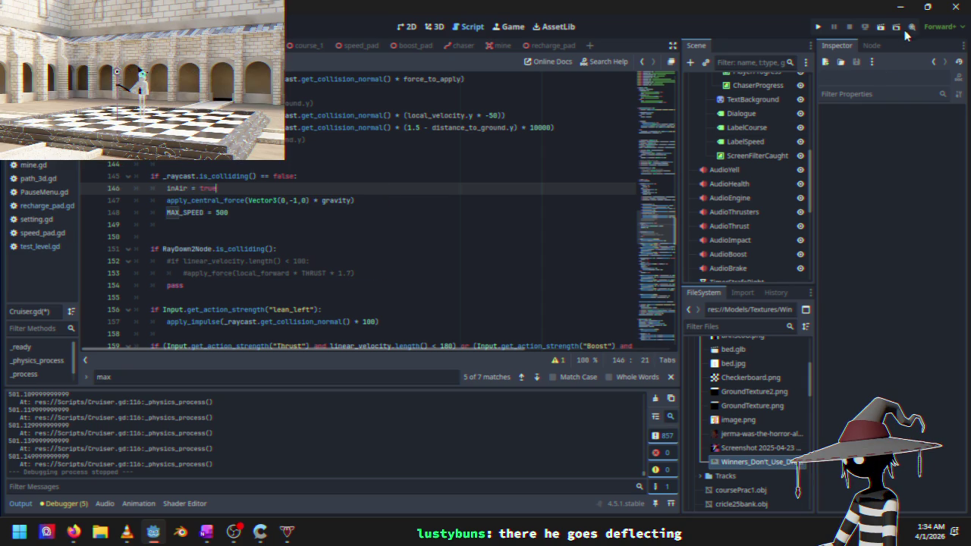
scroll(455, 114, up, 9)
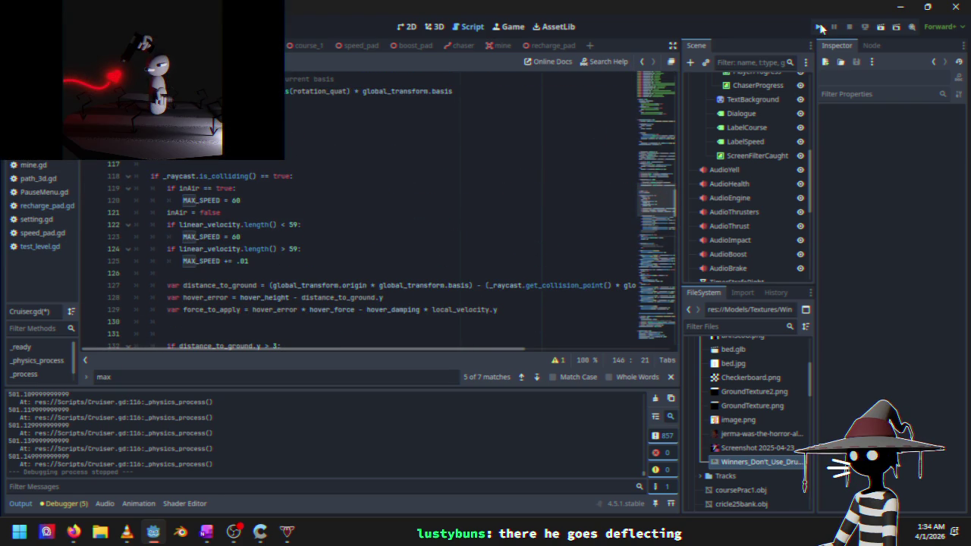
click(820, 28)
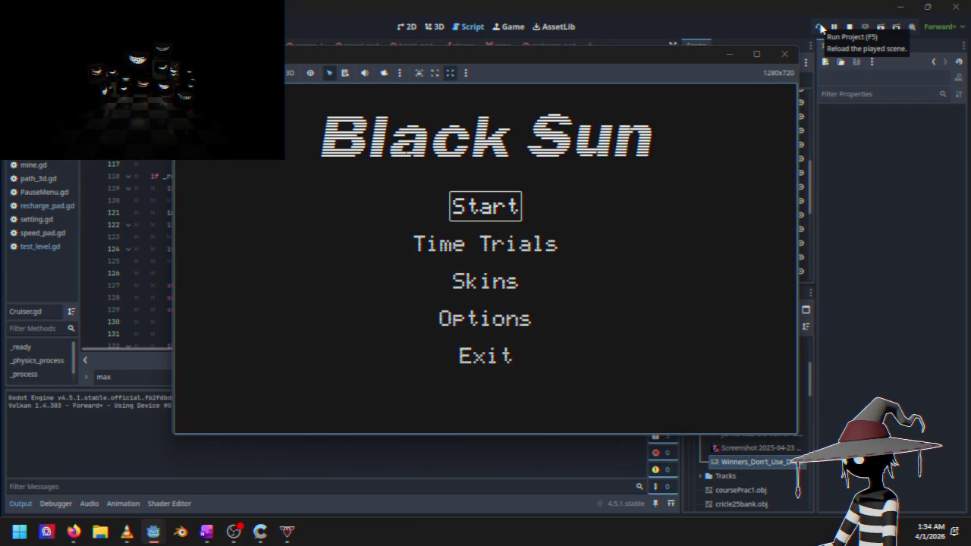
key(Return)
key(Escape)
key(Down)
key(Down)
key(Return)
key(Down)
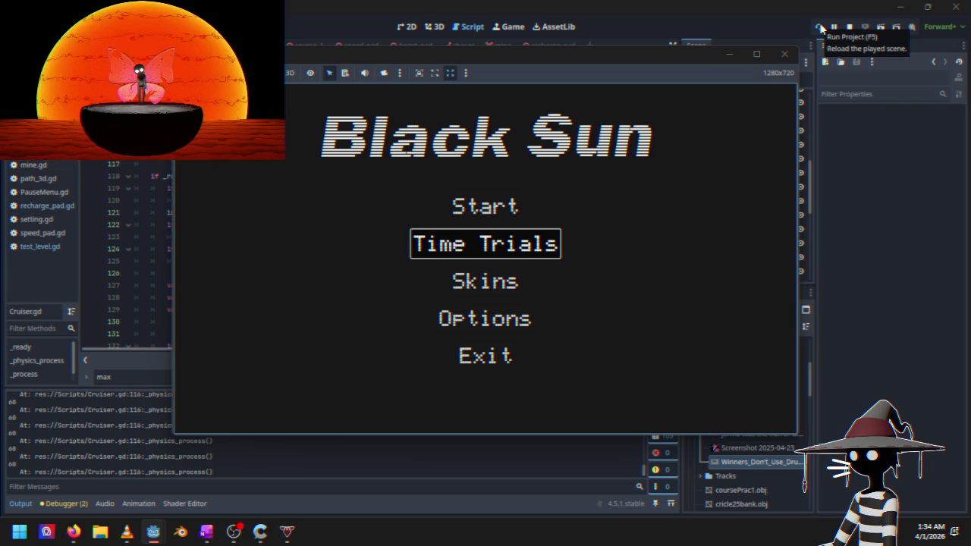
key(Return)
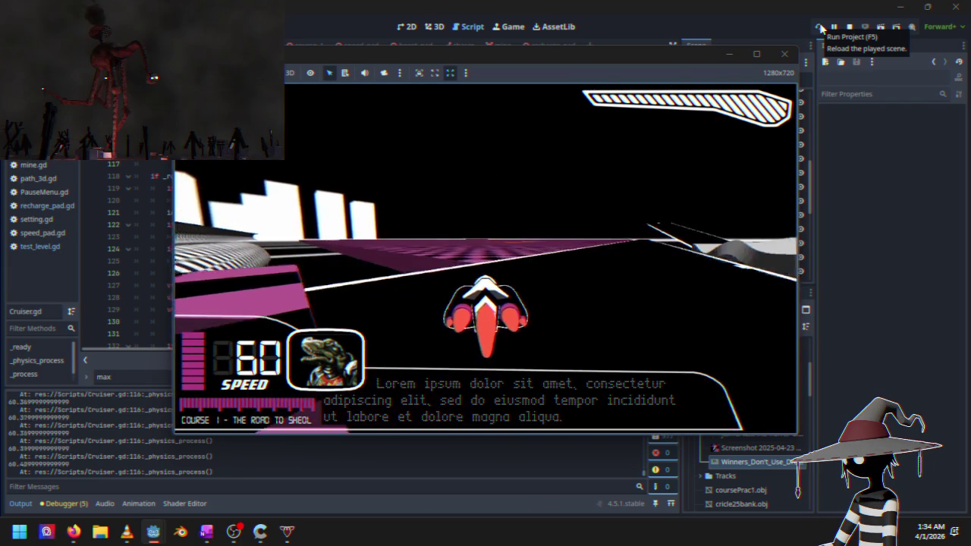
key(Escape)
key(Down)
key(Down)
key(Down)
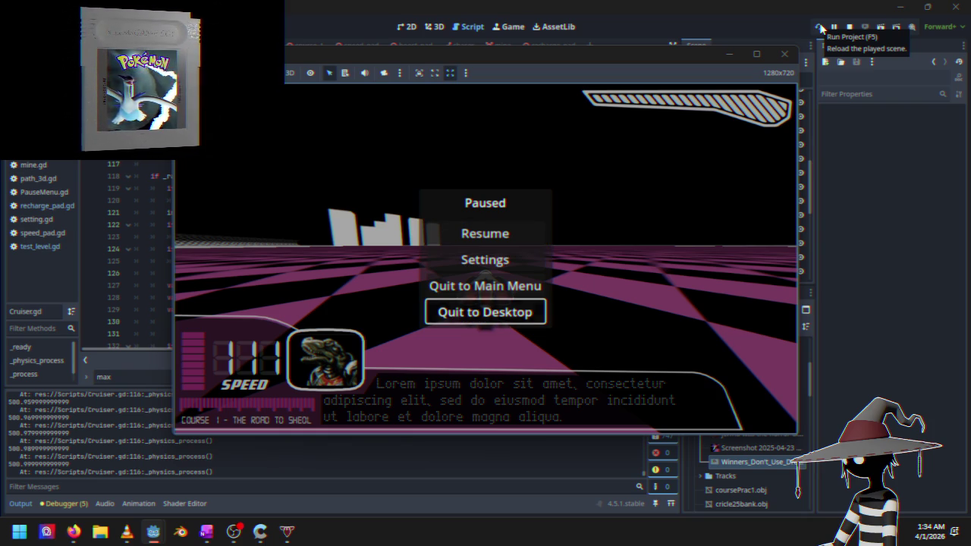
key(Return)
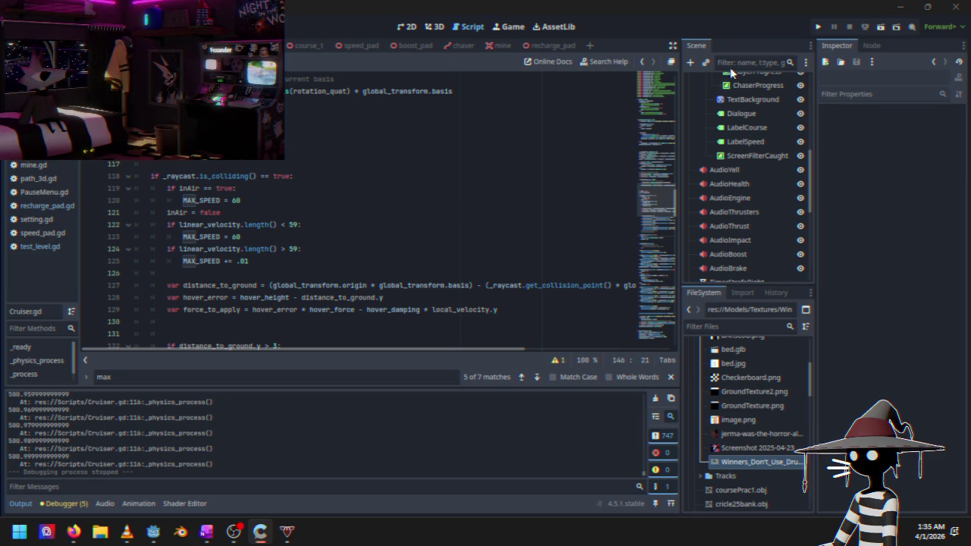
Run the game, quit it via the pause menu, relaunch it and highlight Time Trials
click(817, 29)
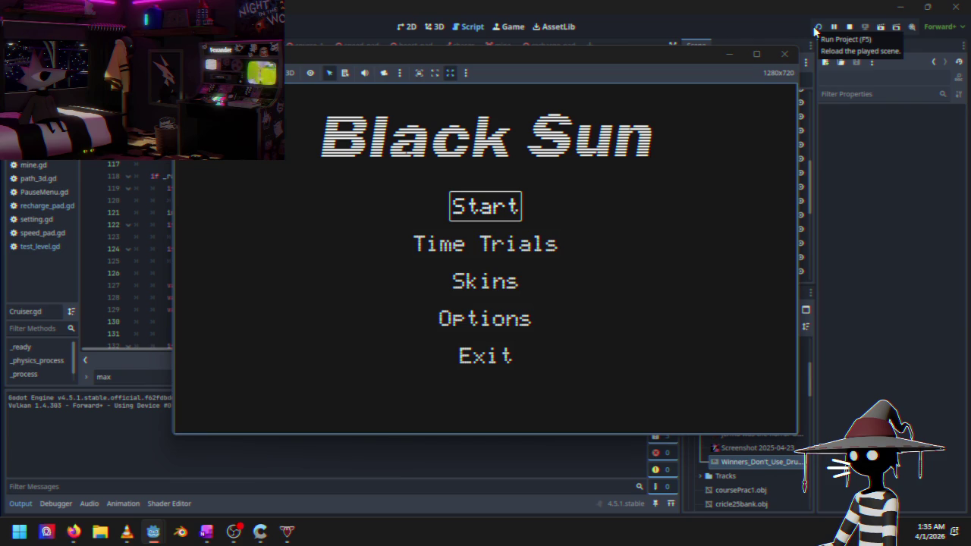
key(Return)
key(Escape)
key(Down)
key(Down)
key(Down)
key(Return)
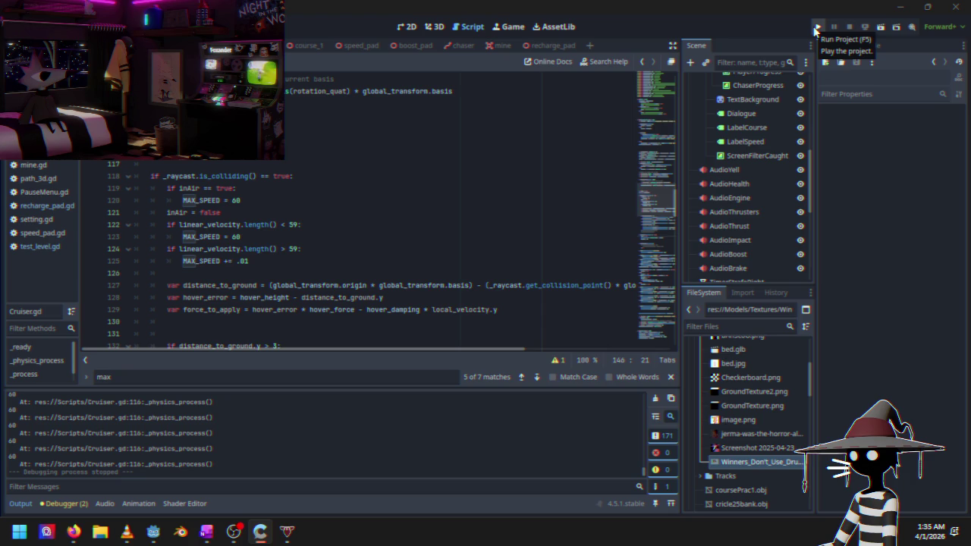
click(817, 29)
key(Down)
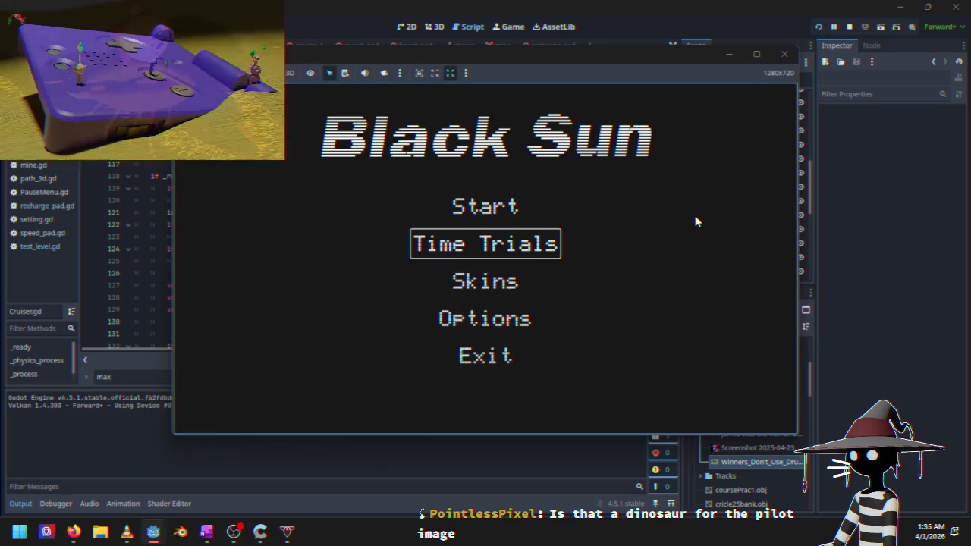
Race a Time Trial, restart it via Quit to Main Menu, then pause and stop the game
key(Return)
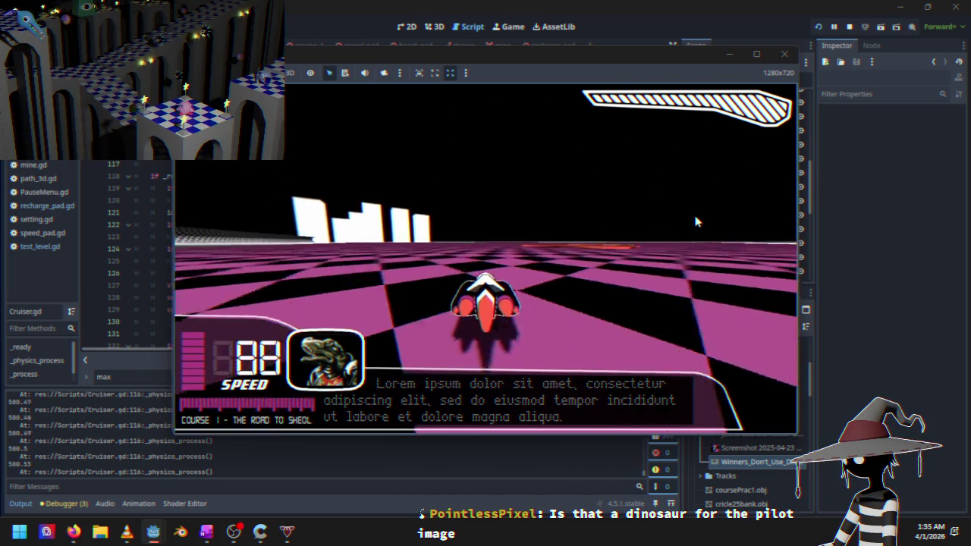
key(Escape)
key(Escape)
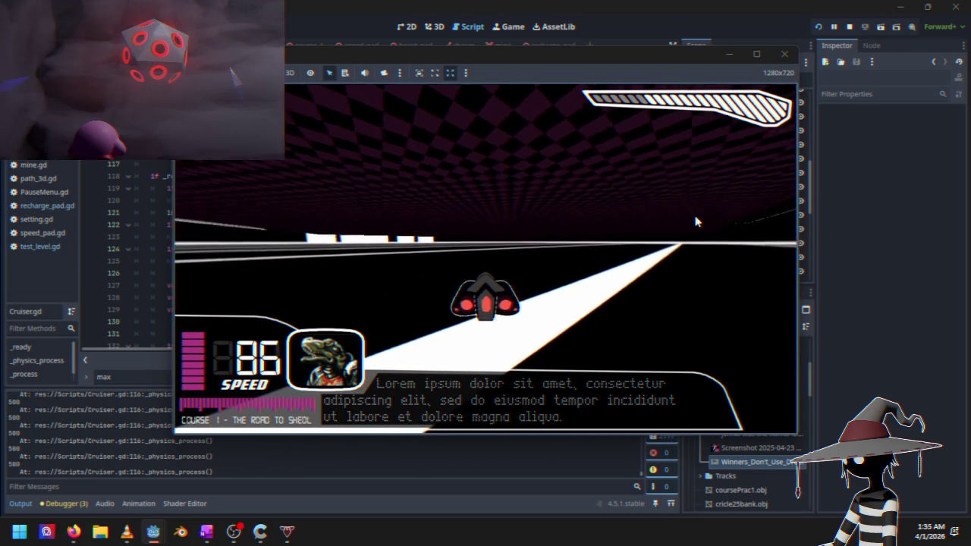
key(Escape)
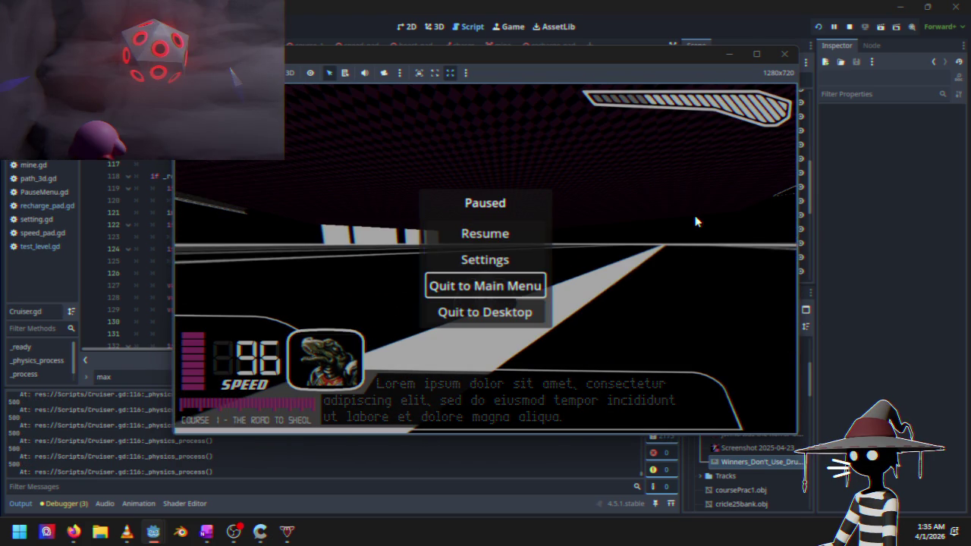
key(Down)
key(Return)
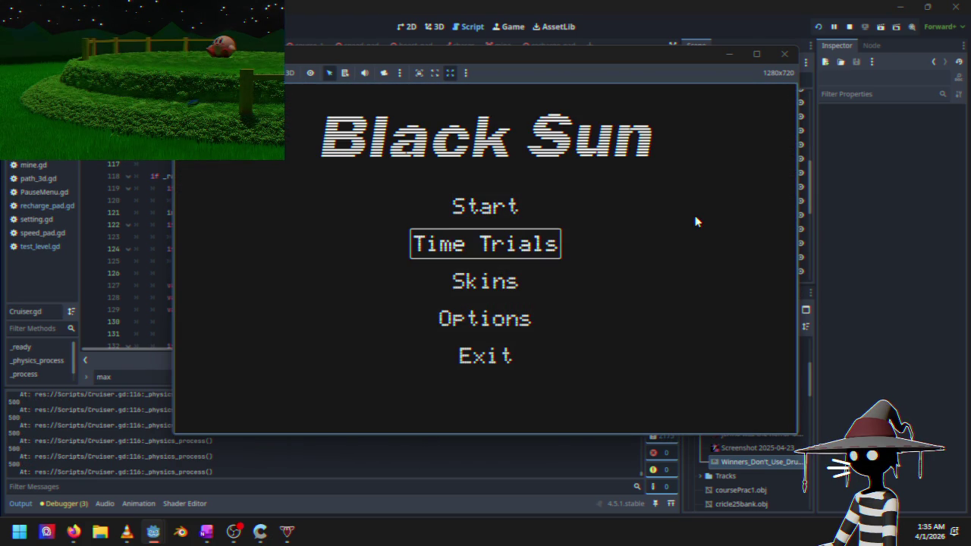
key(Return)
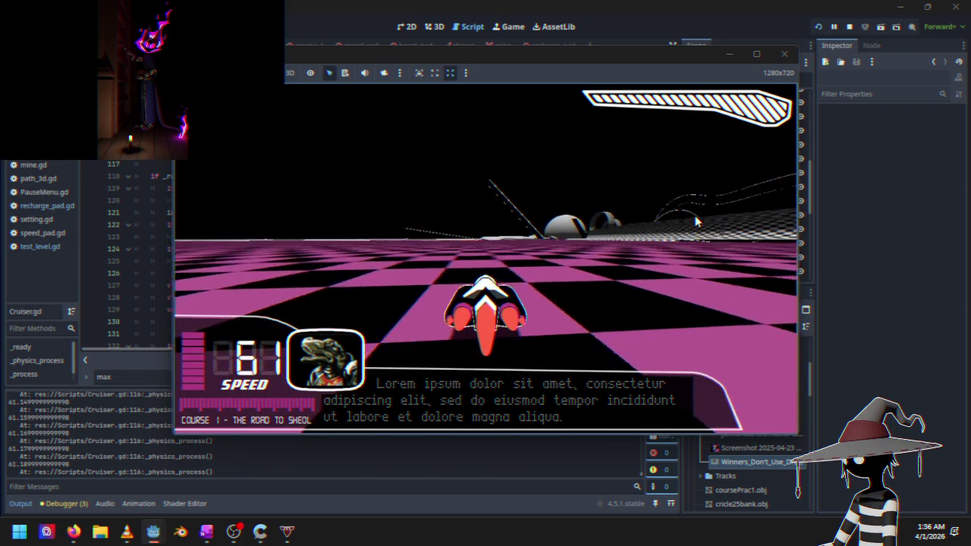
key(Escape)
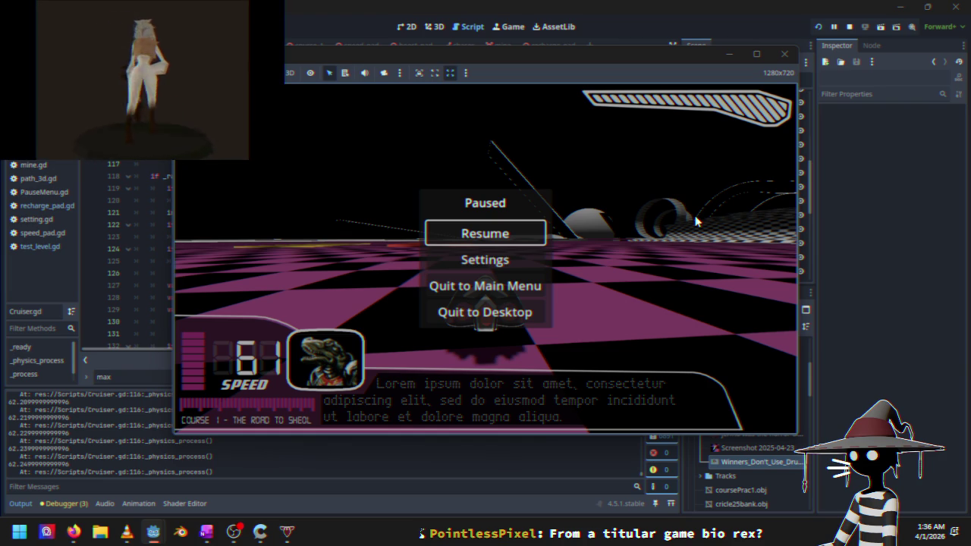
click(849, 27)
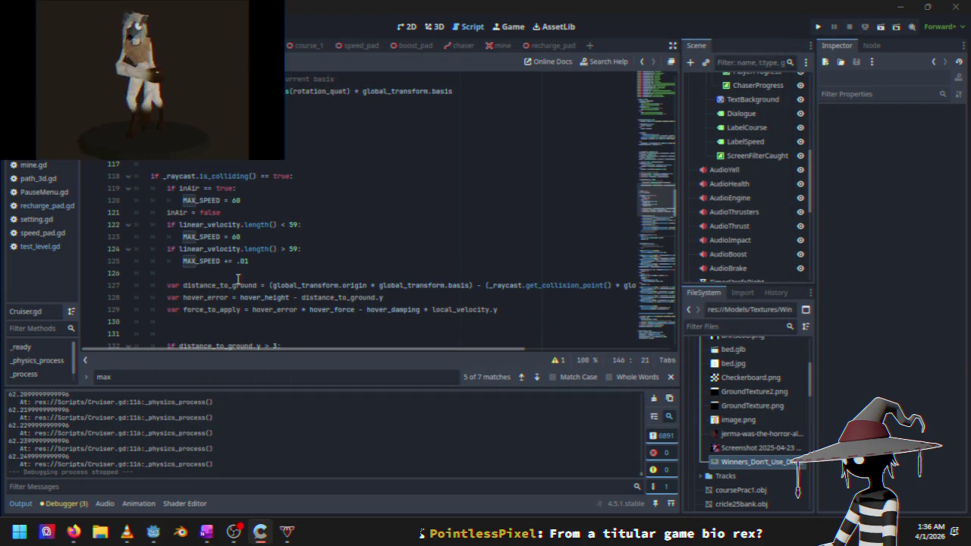
Change the line-125 MAX_SPEED increment from += .01 to += .02 and select inAir lines 119–121
click(258, 261)
text(2)
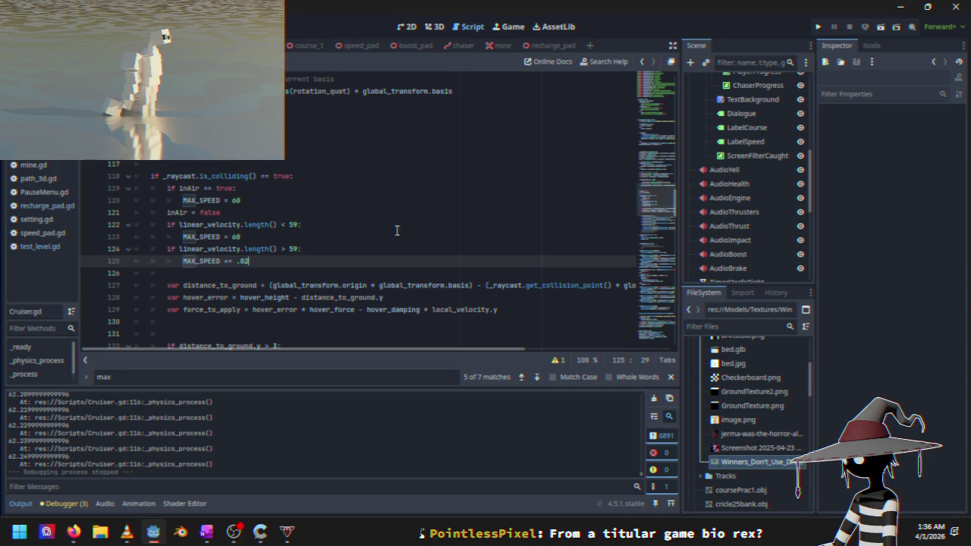
click(340, 254)
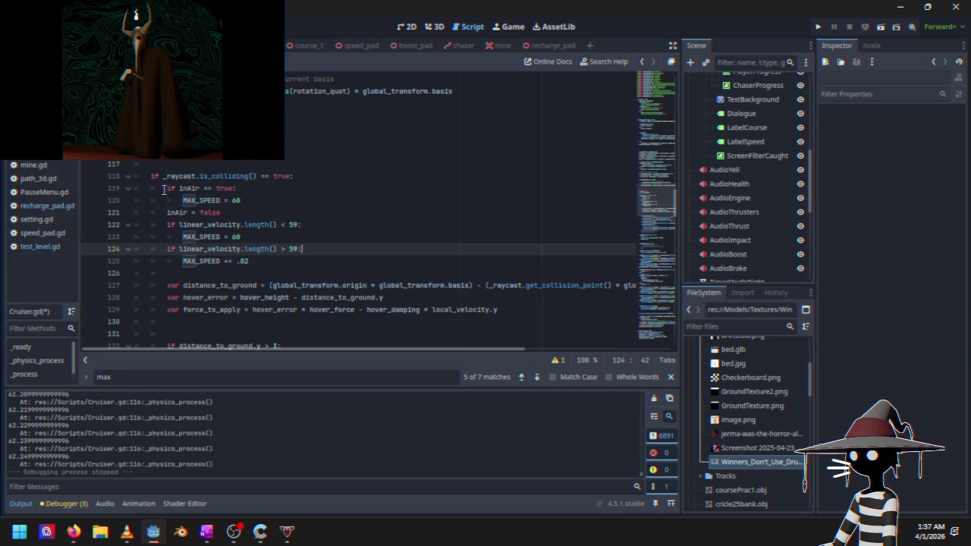
drag(167, 188, 254, 213)
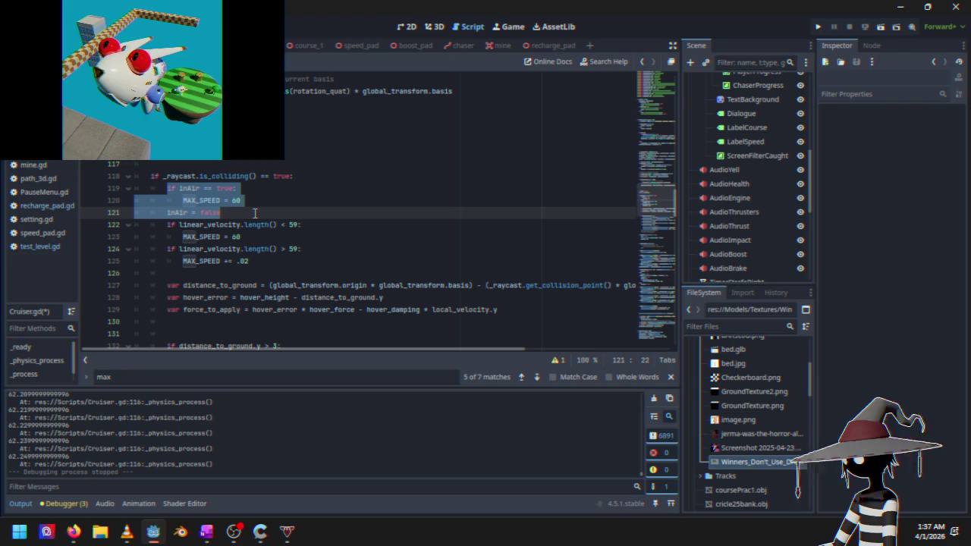
Delete the inAir block and the blank lines around the colliding check
key(BackSpace)
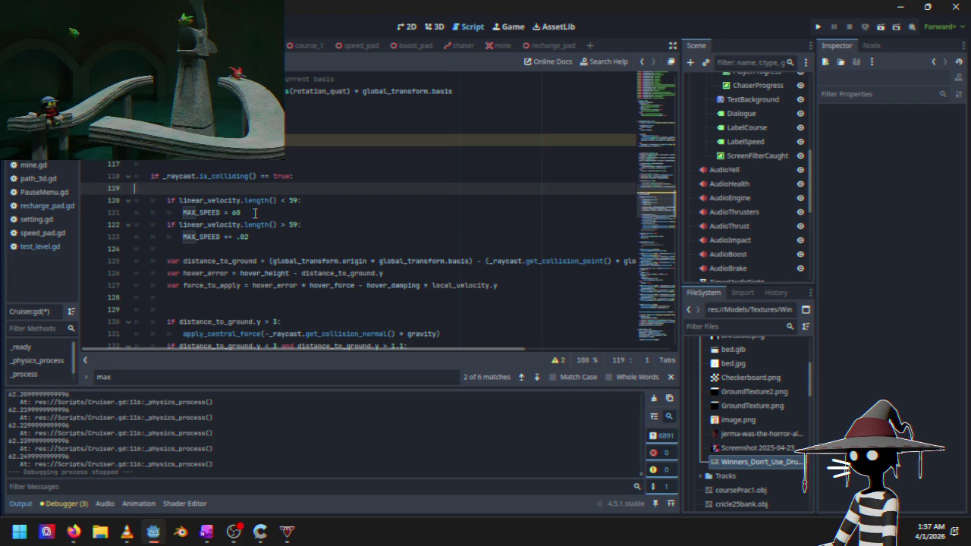
key(BackSpace)
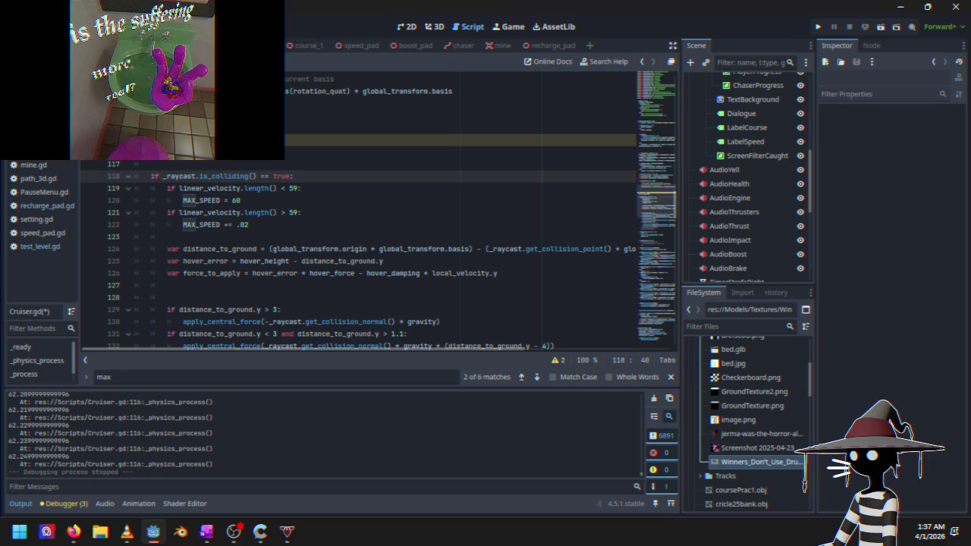
click(247, 139)
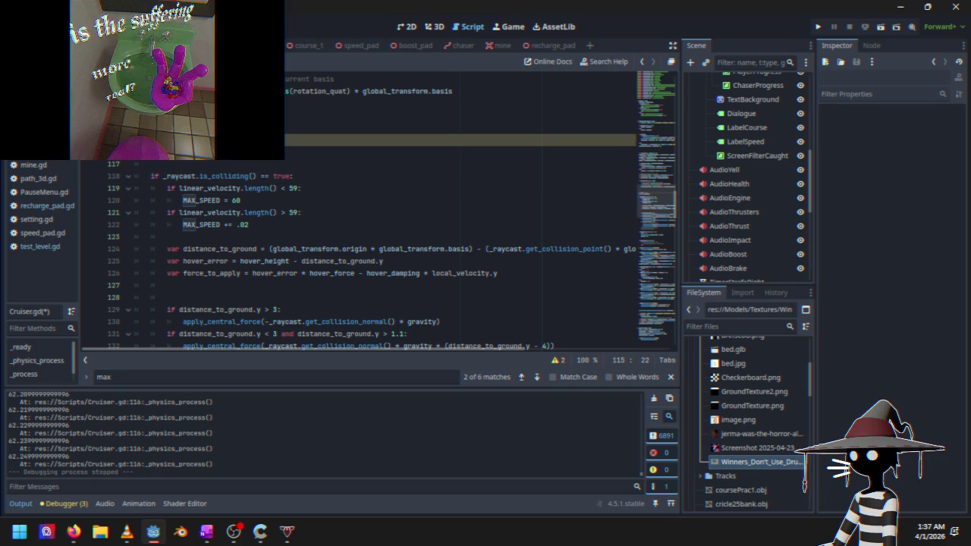
key(BackSpace)
key(BackSpace)
key(BackSpace)
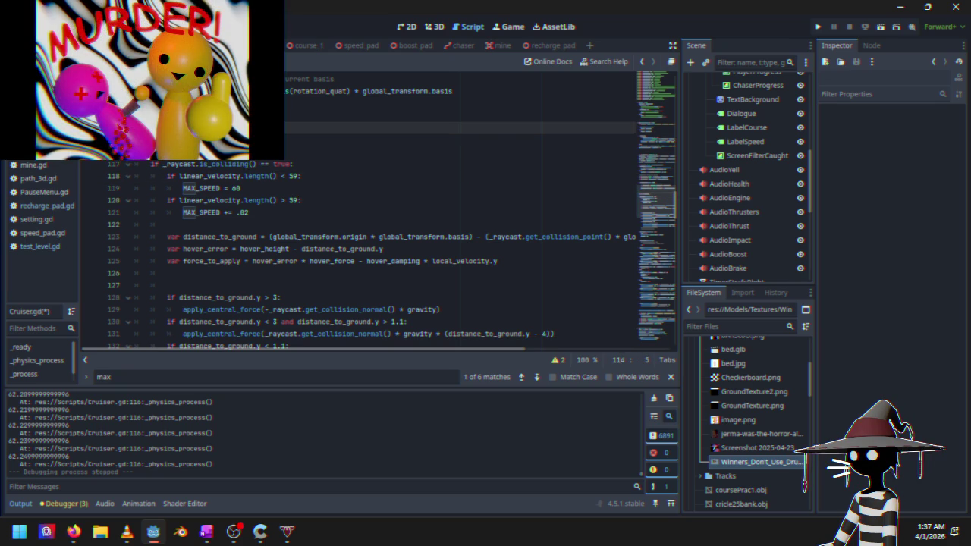
Remove the 'inAir = true' statement and its empty line 142
scroll(227, 227, down, 8)
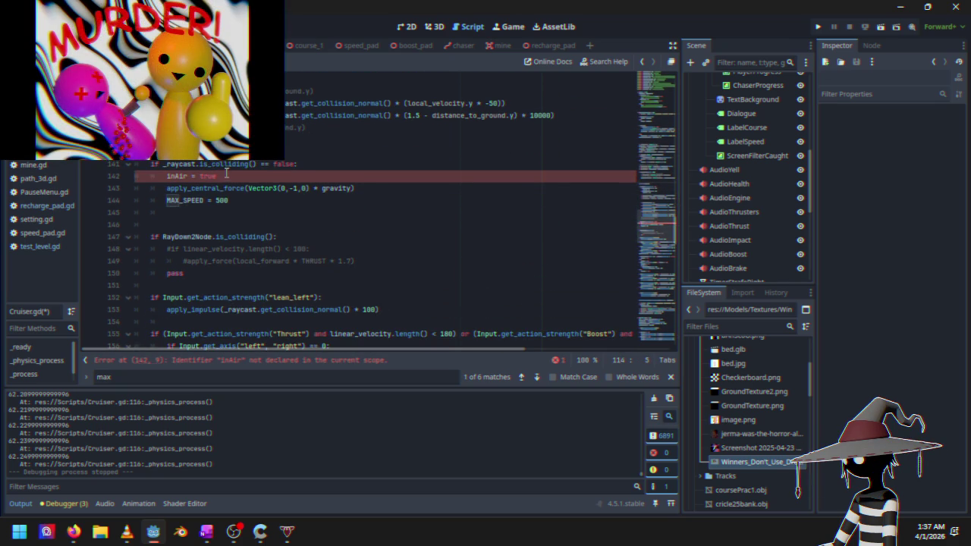
click(229, 176)
drag(167, 176, 225, 176)
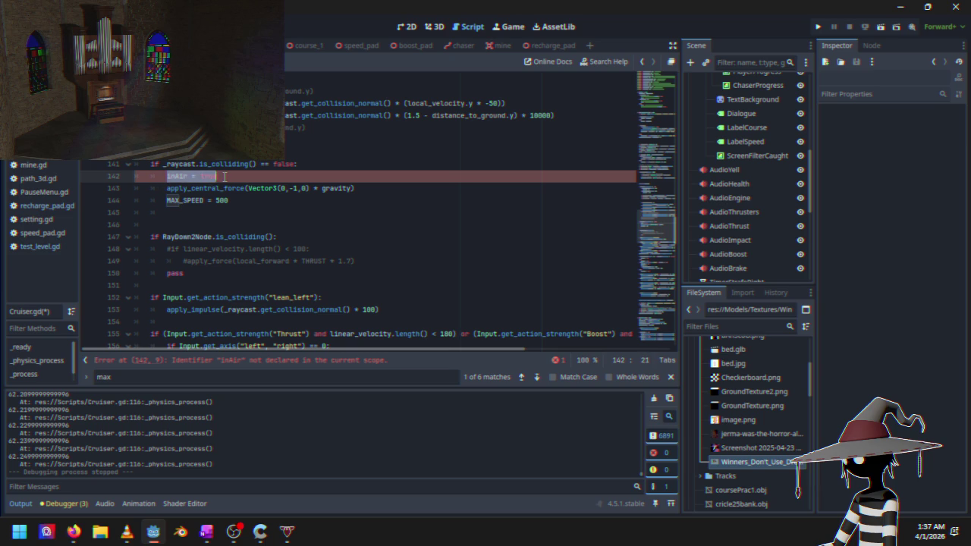
key(BackSpace)
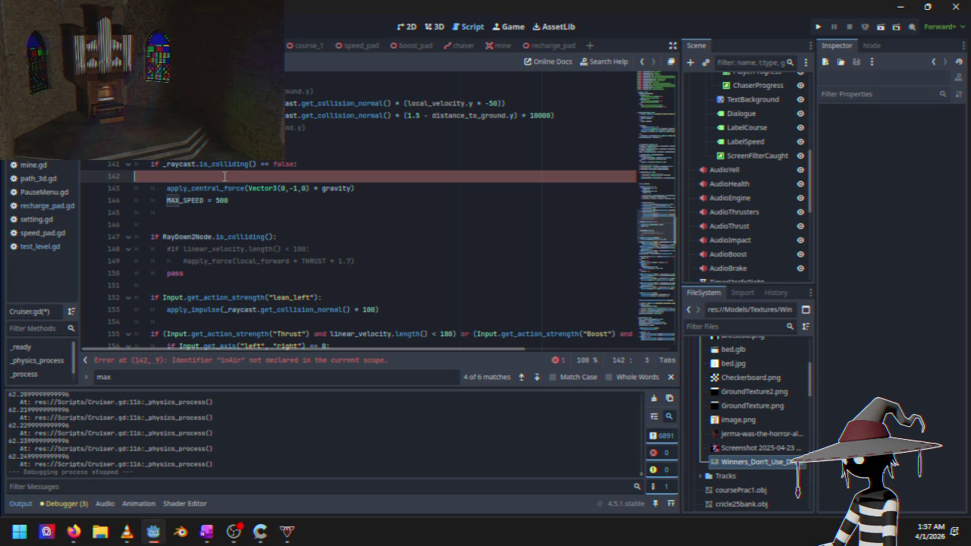
key(BackSpace)
key(BackSpace)
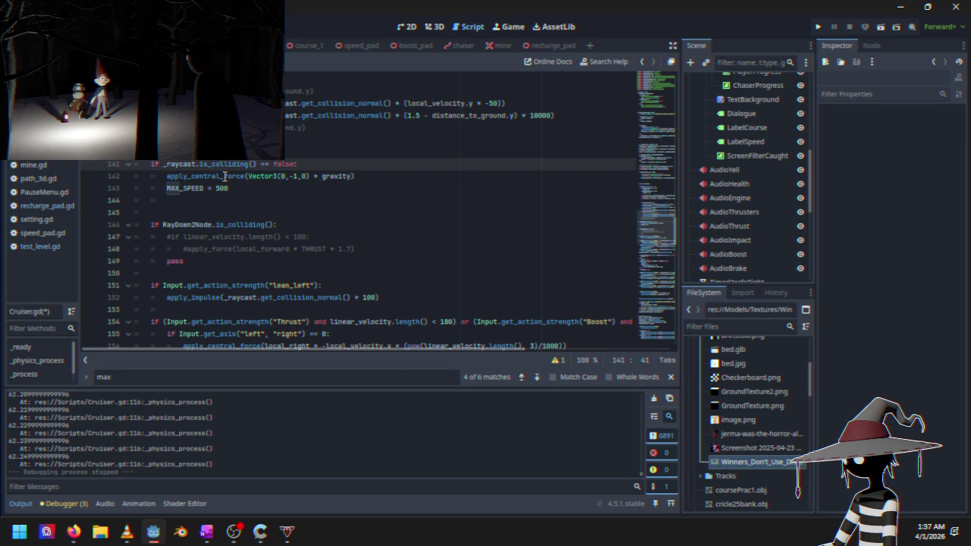
scroll(237, 212, up, 7)
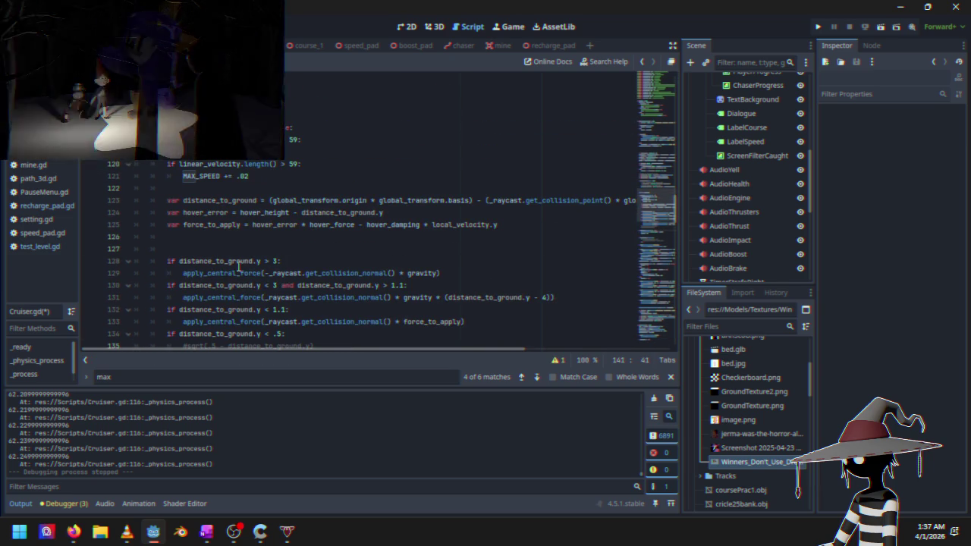
scroll(238, 265, up, 1)
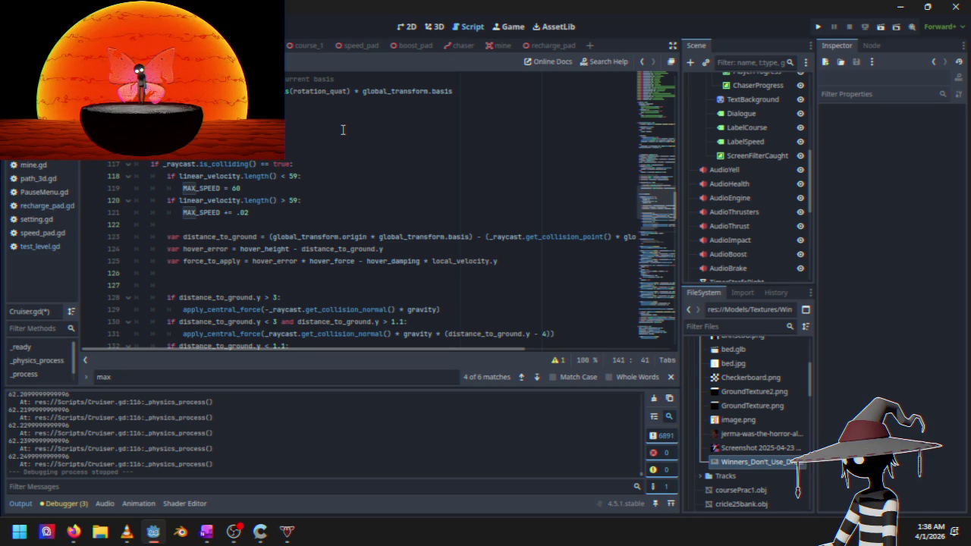
Start a new 'if' line under the colliding check, pasting and then discarding the velocity condition
click(346, 174)
click(349, 164)
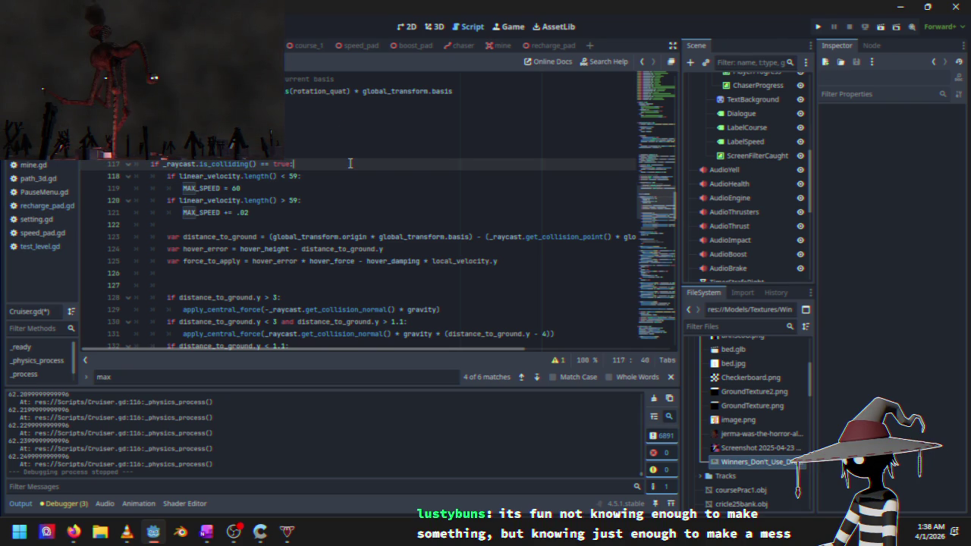
key(Return)
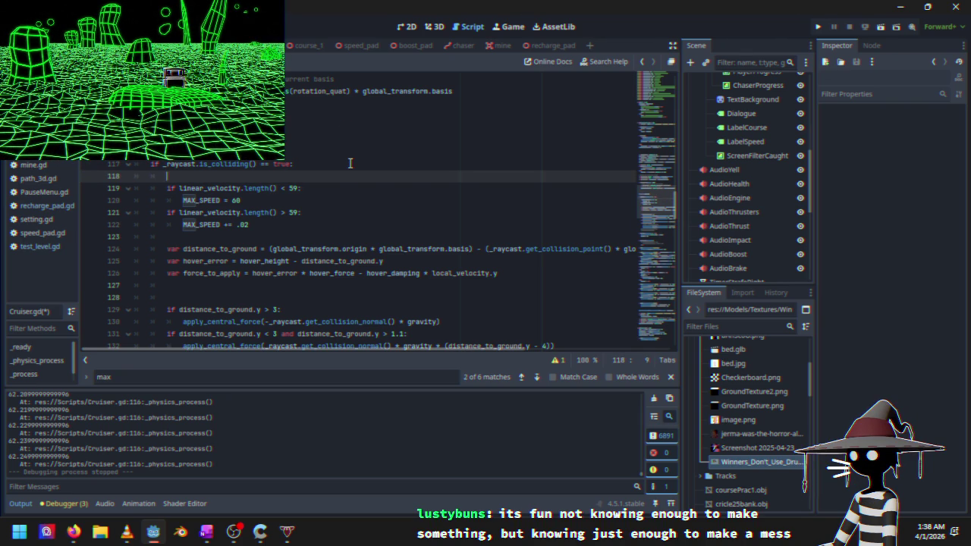
text(if)
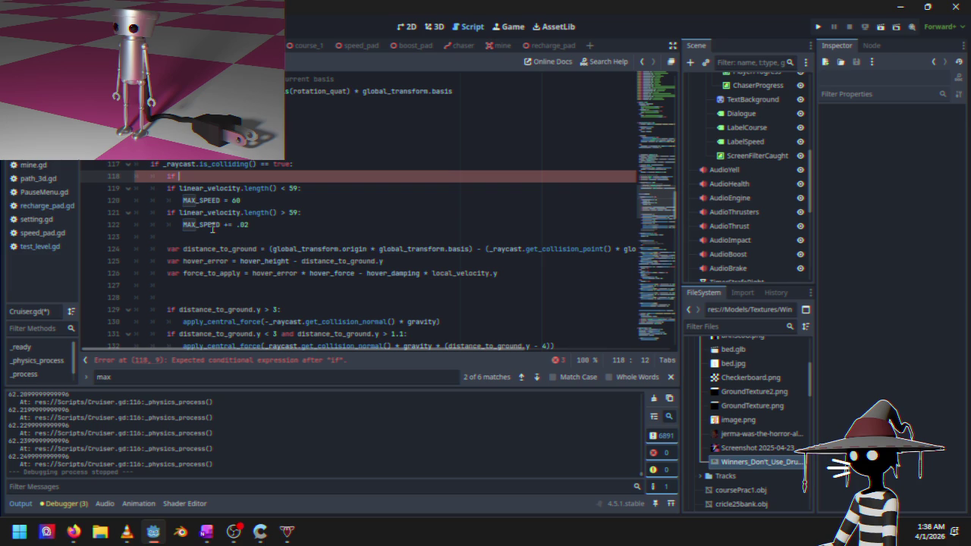
mouse_move(213, 230)
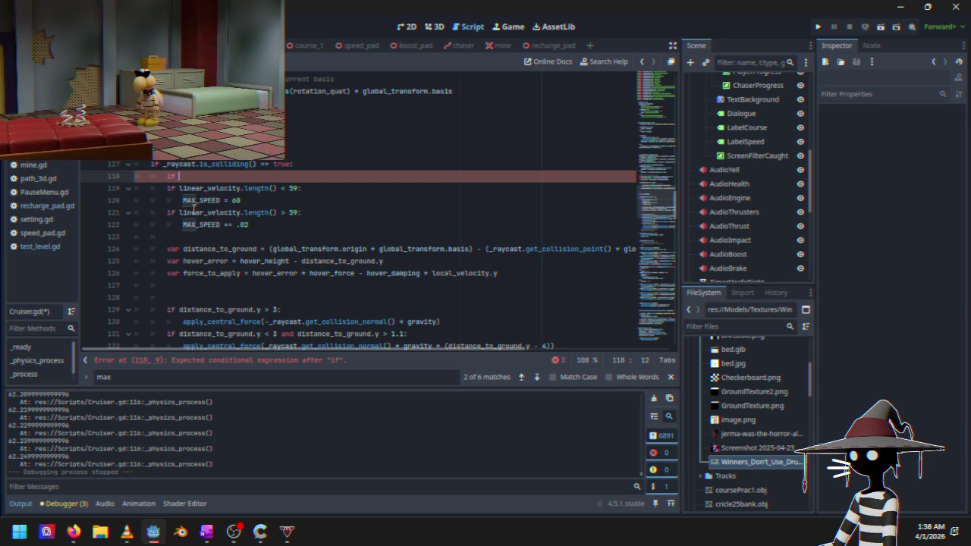
drag(179, 189, 300, 188)
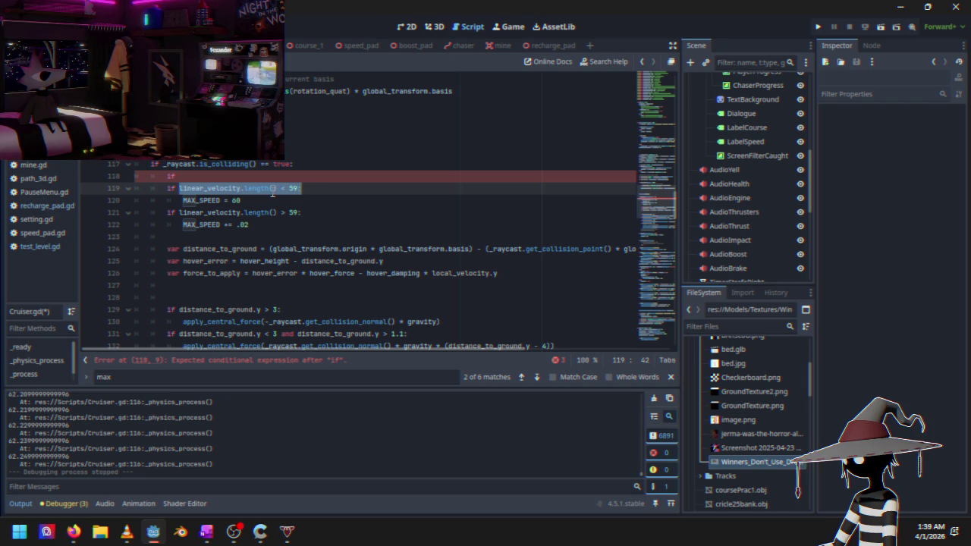
click(262, 173)
key(ctrl+v)
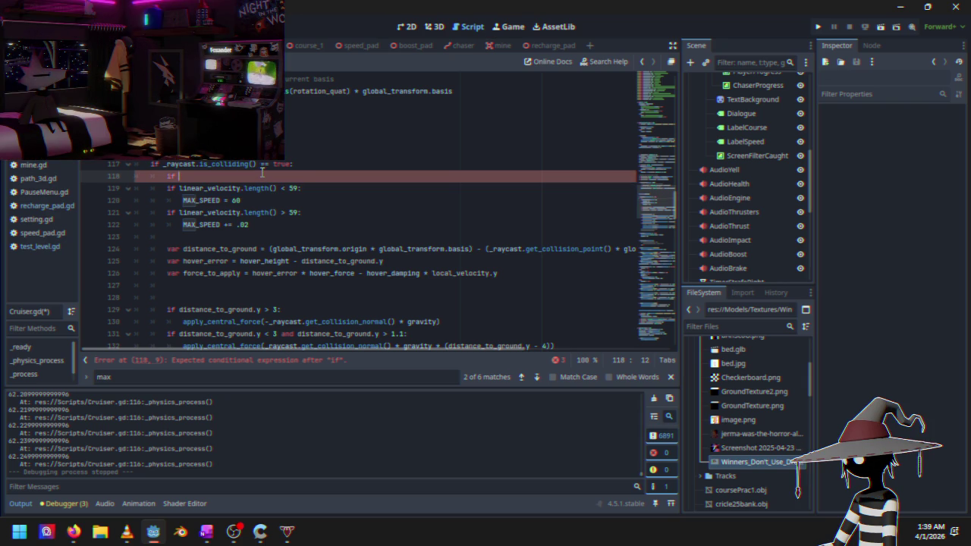
key(Left)
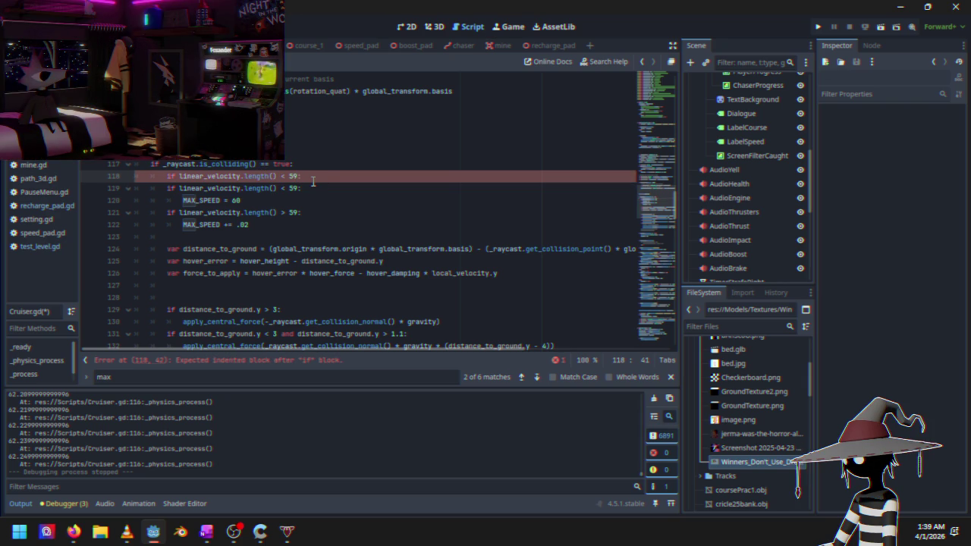
key(BackSpace)
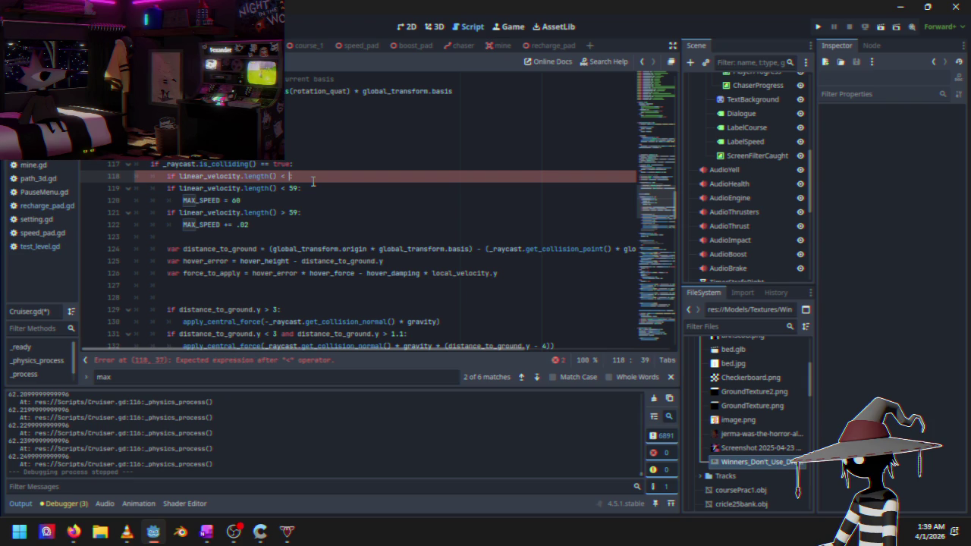
key(BackSpace)
key(BackSpace)
key(BackSpace)
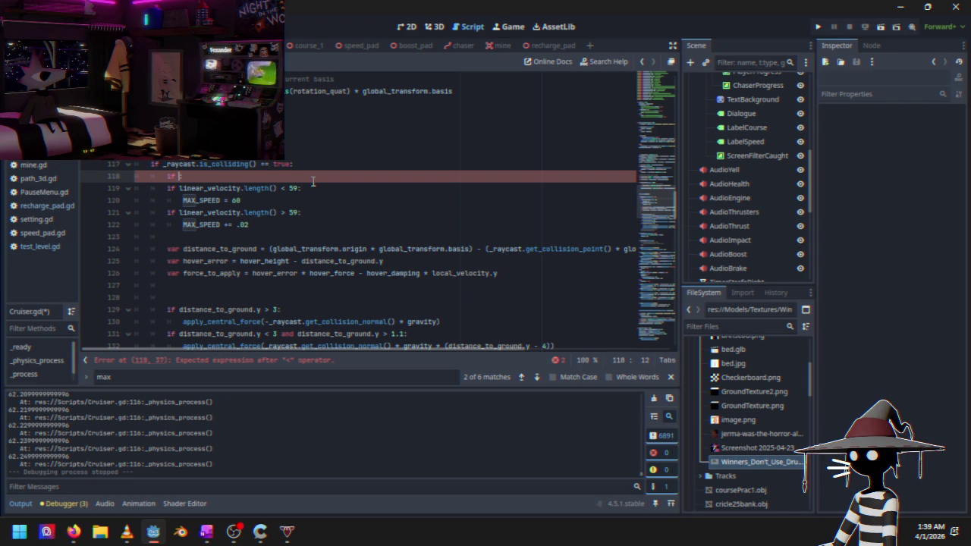
Complete it as 'if MAX_SPEED > 400:' with 'MAX_SPEED = 60' indented beneath
text(Ma)
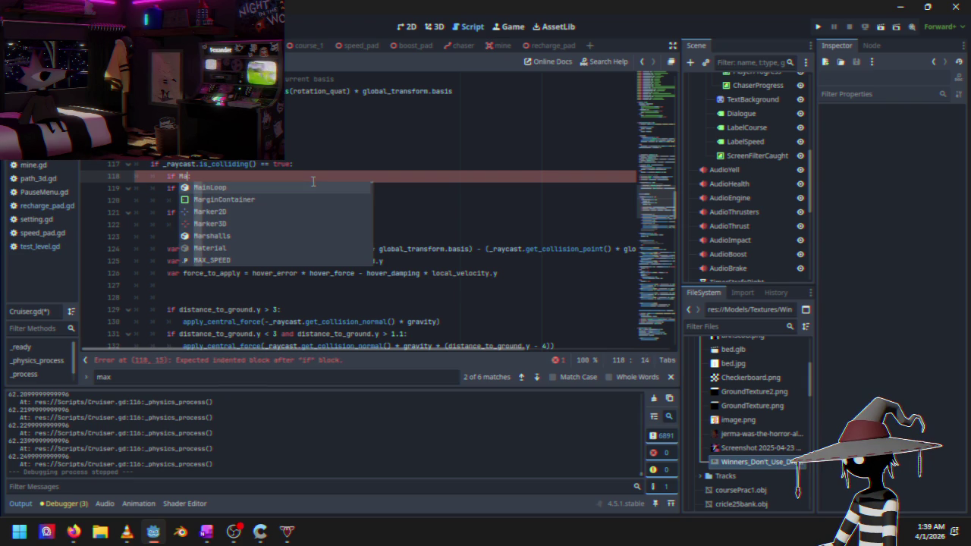
text(x)
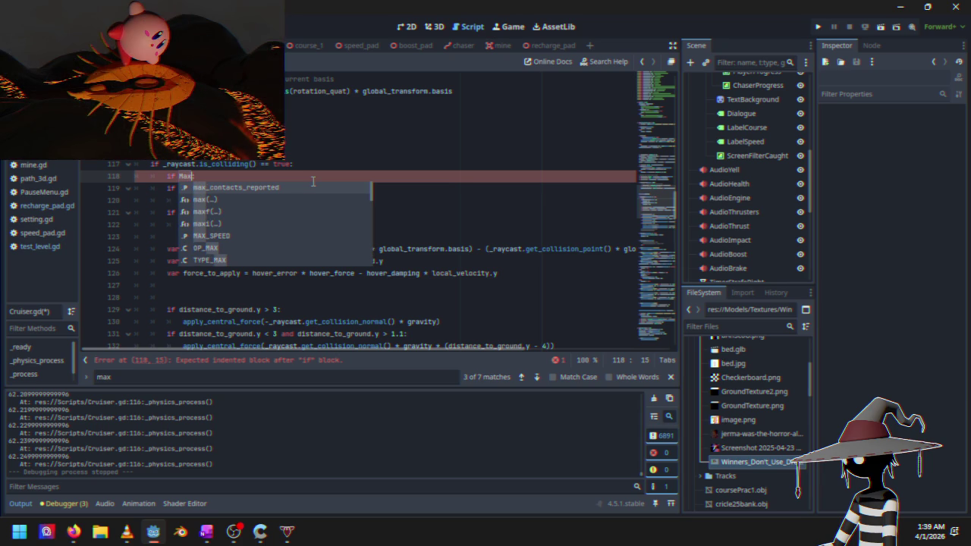
key(Down)
key(Down)
key(Down)
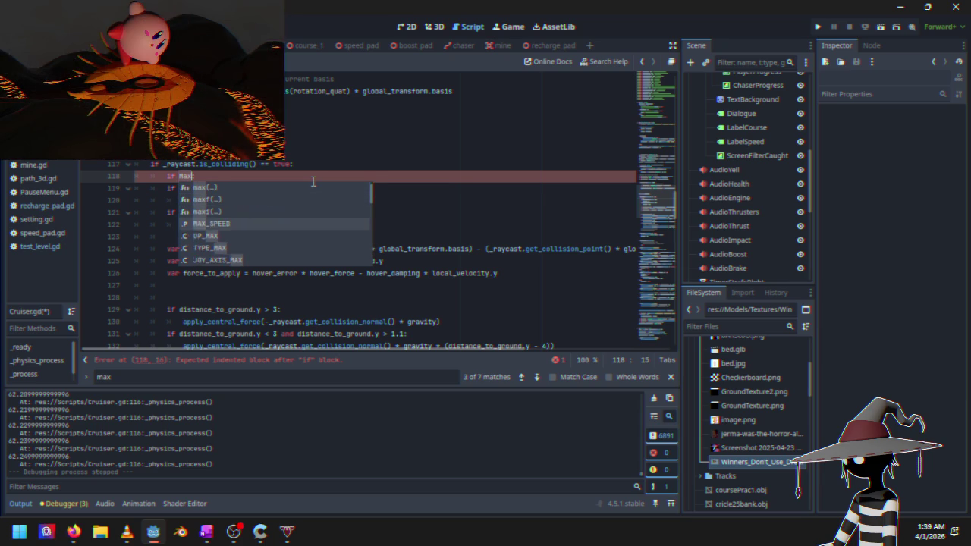
key(Return)
text(> )
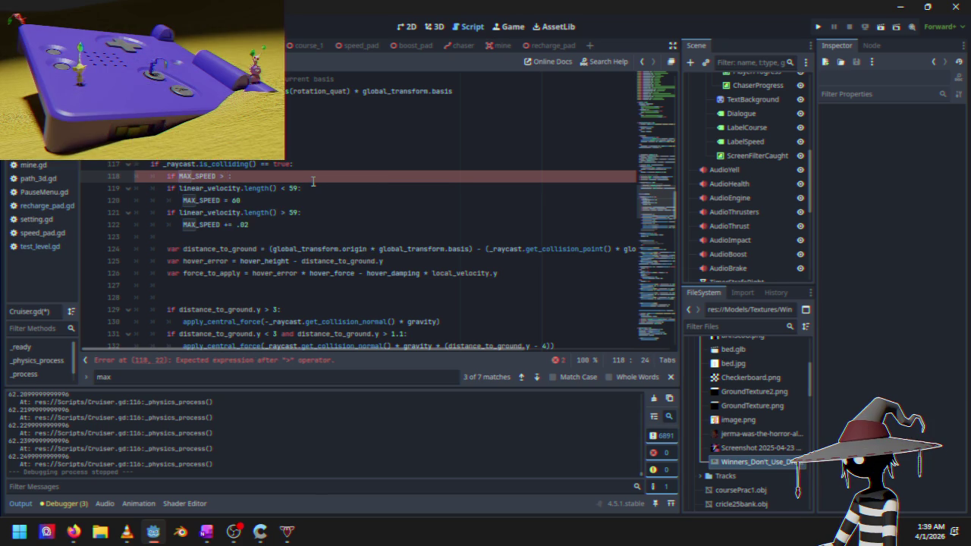
text(400:)
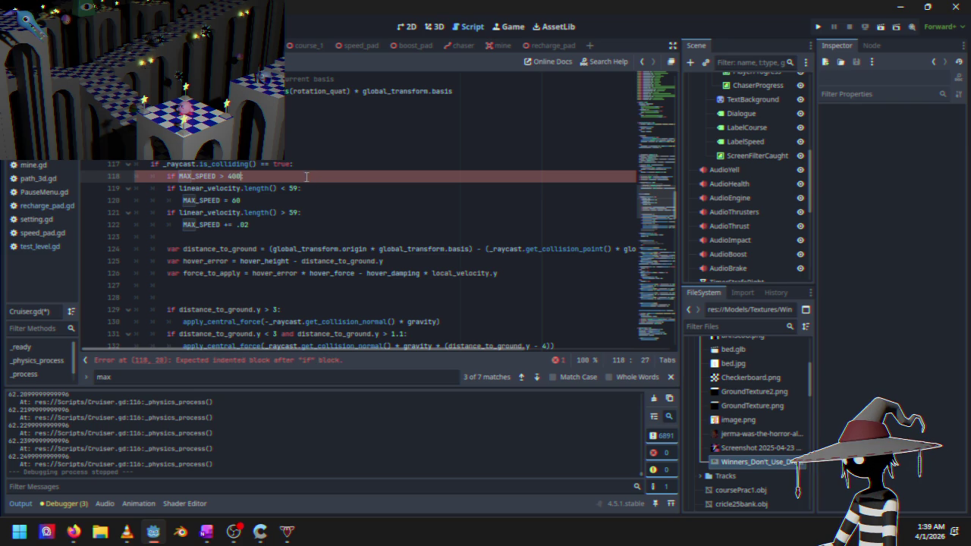
key(Return)
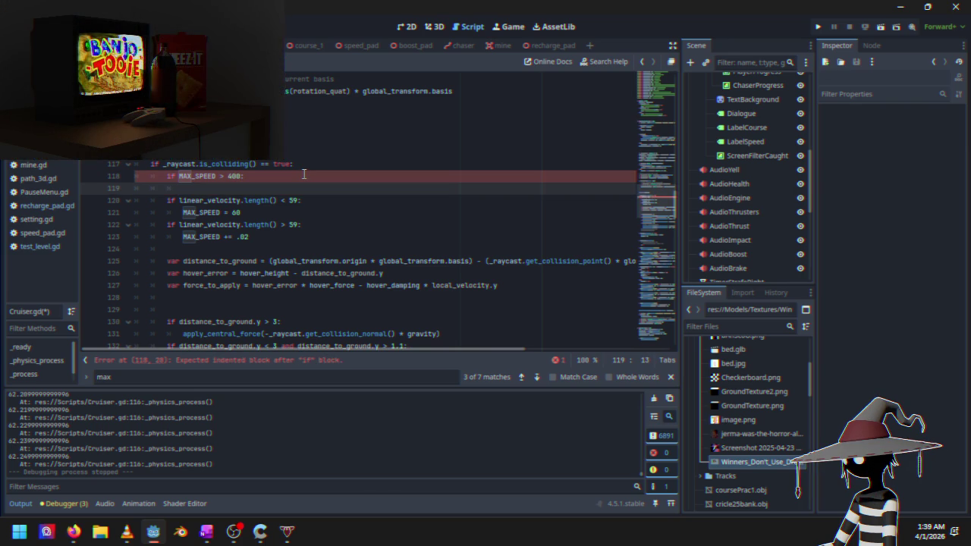
text(max)
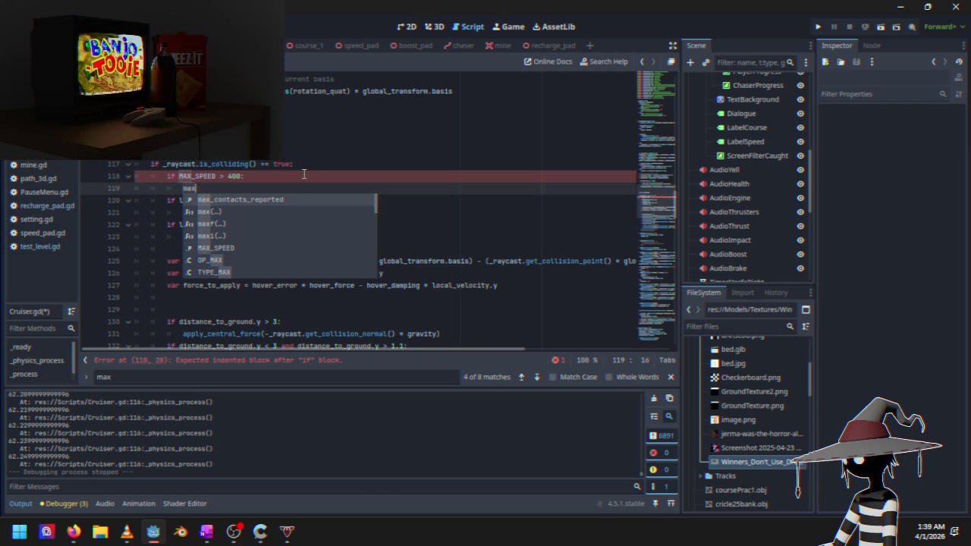
key(Down)
key(Down)
key(Down)
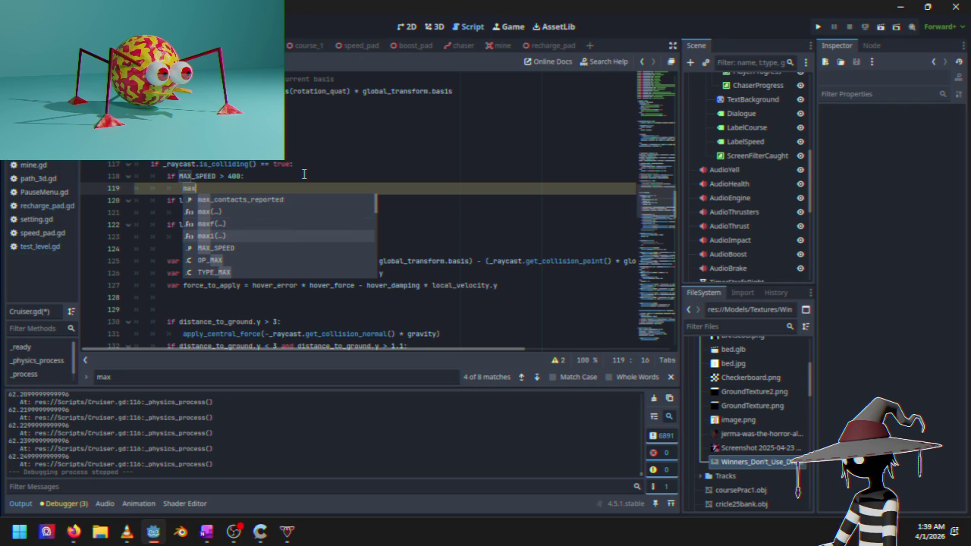
key(Return)
text(= 60)
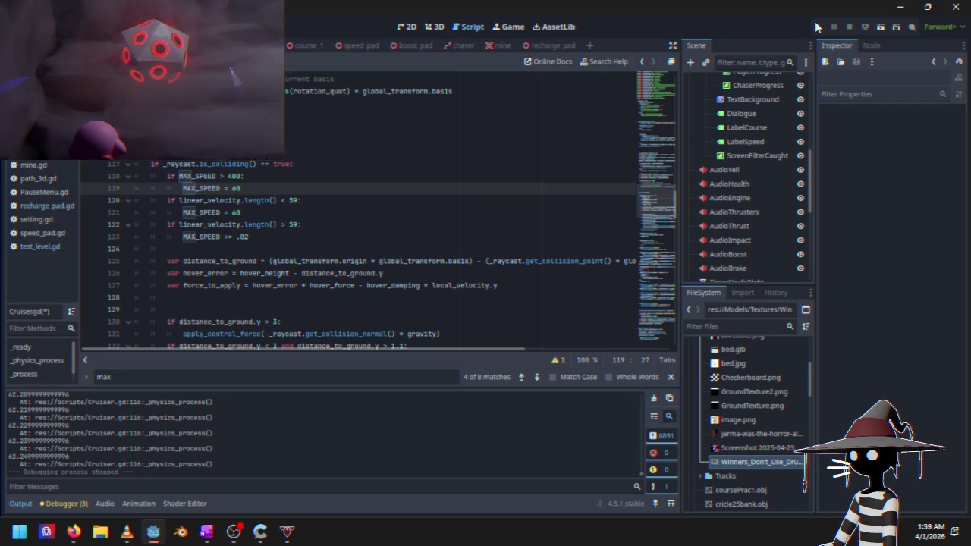
Run a Time Trials race, accelerating and steering right, then pause and stop the game
click(816, 26)
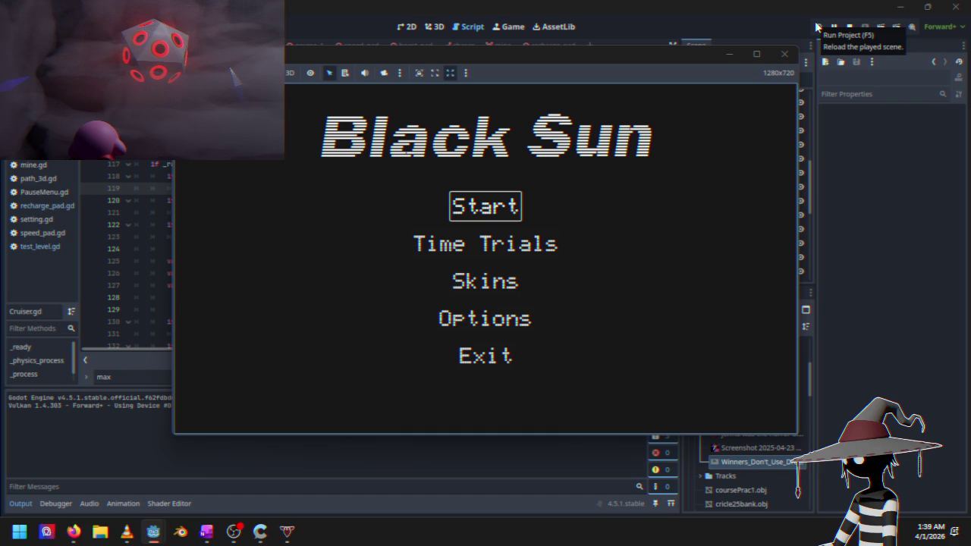
key(Down)
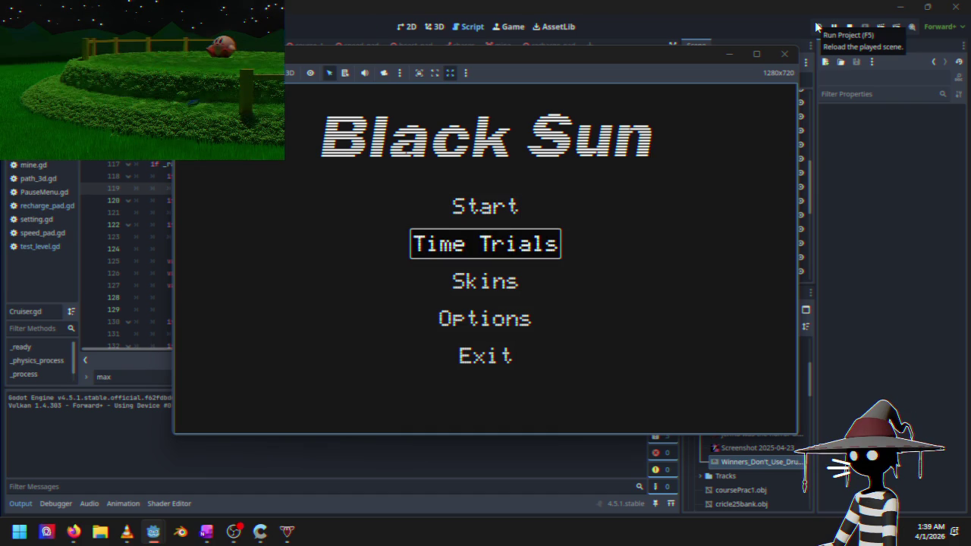
key(Return)
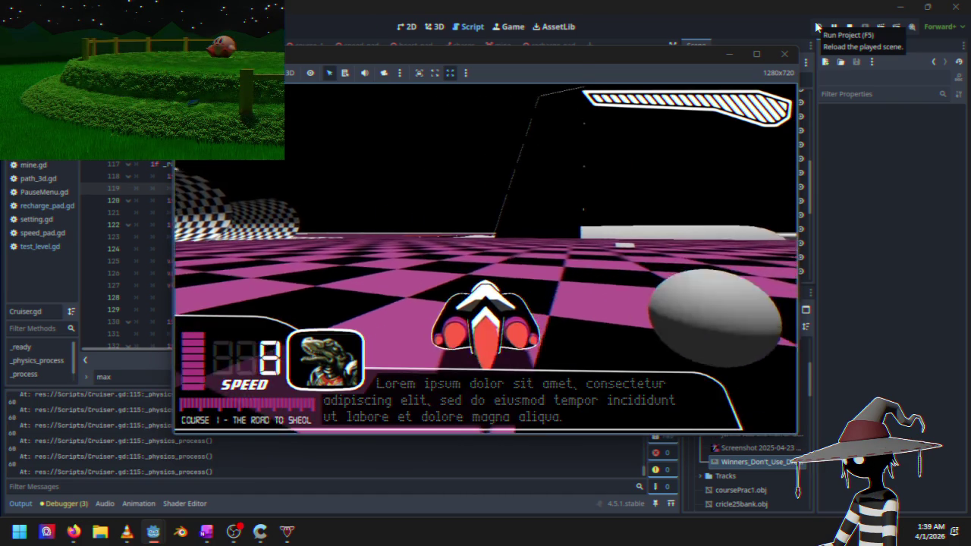
key(Up)
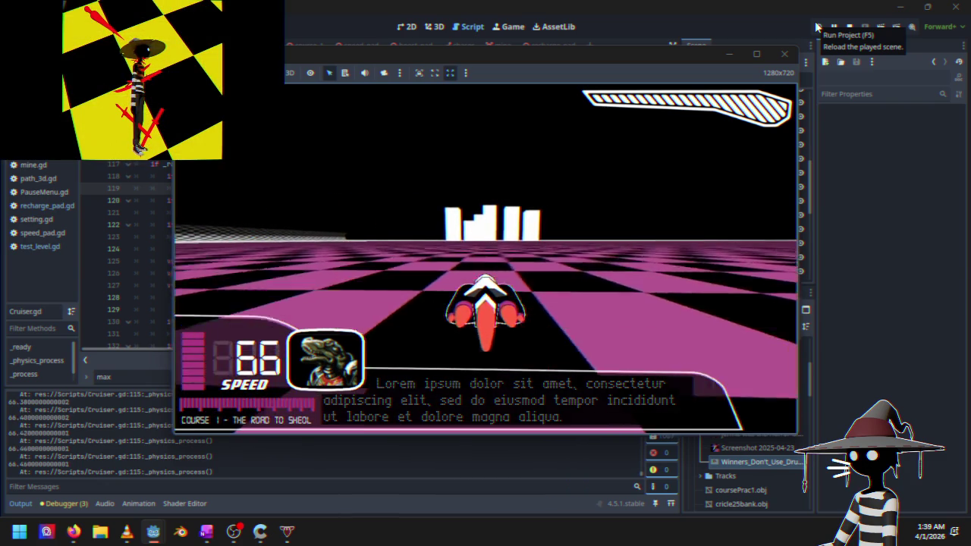
key(Right)
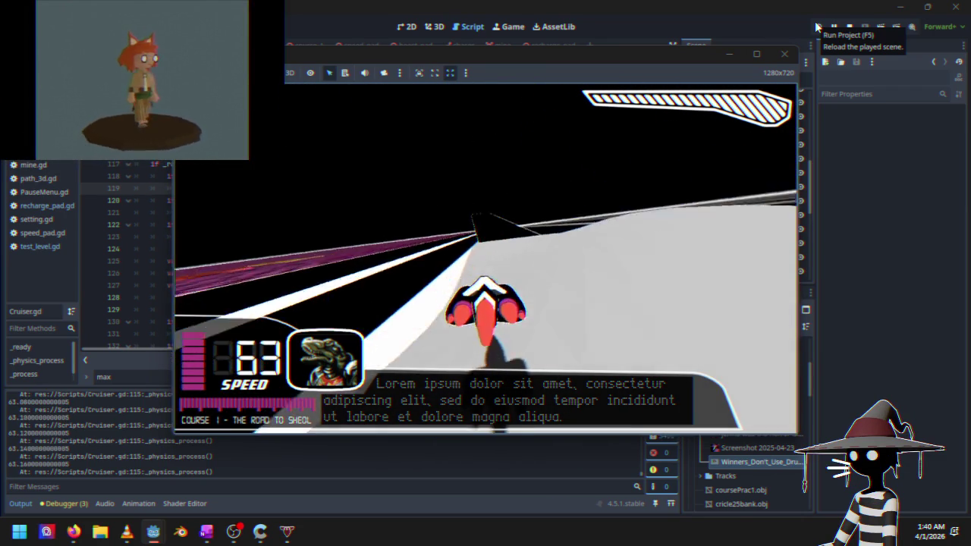
key(Escape)
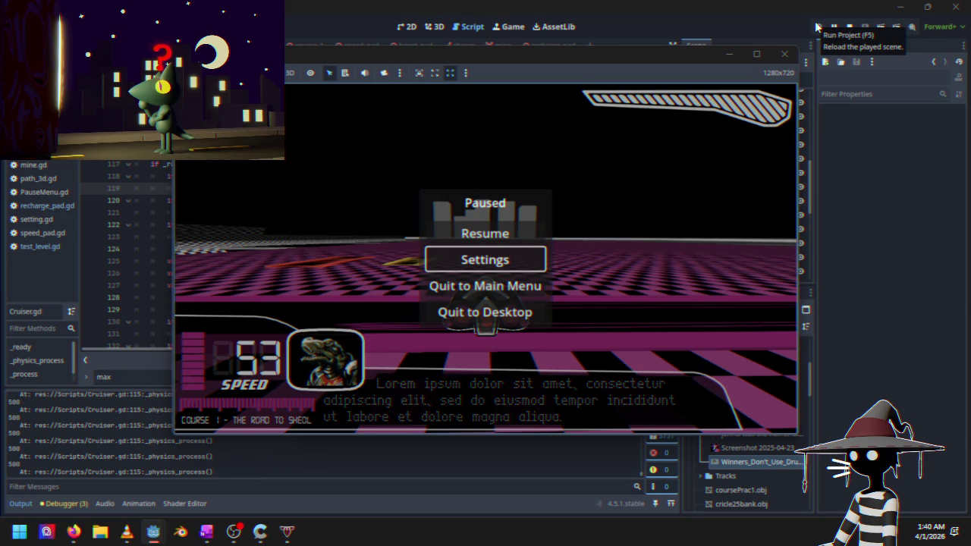
click(850, 27)
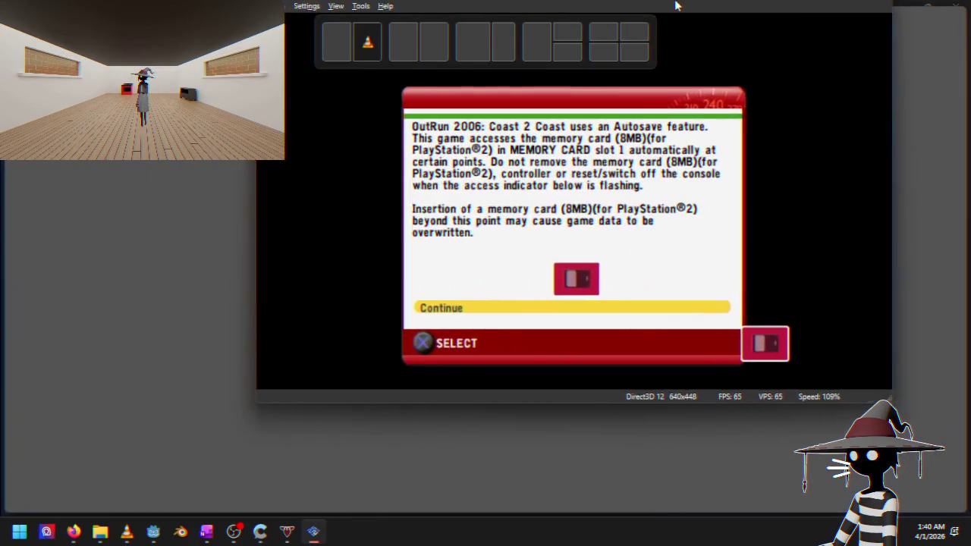
Maximize PCSX2 and skip the autosave notice and OutRun 2006 title screen to the main menu
double_click(676, 6)
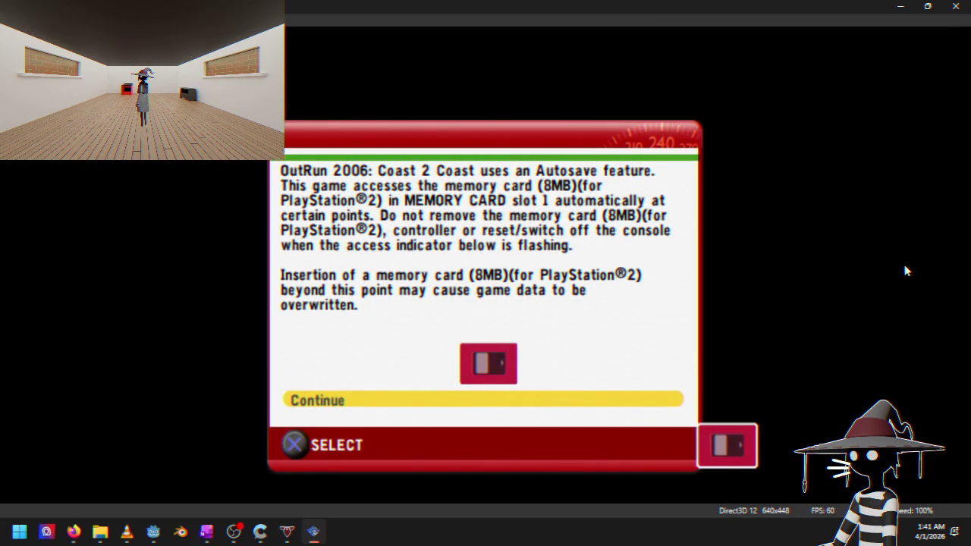
key(Return)
key(Return)
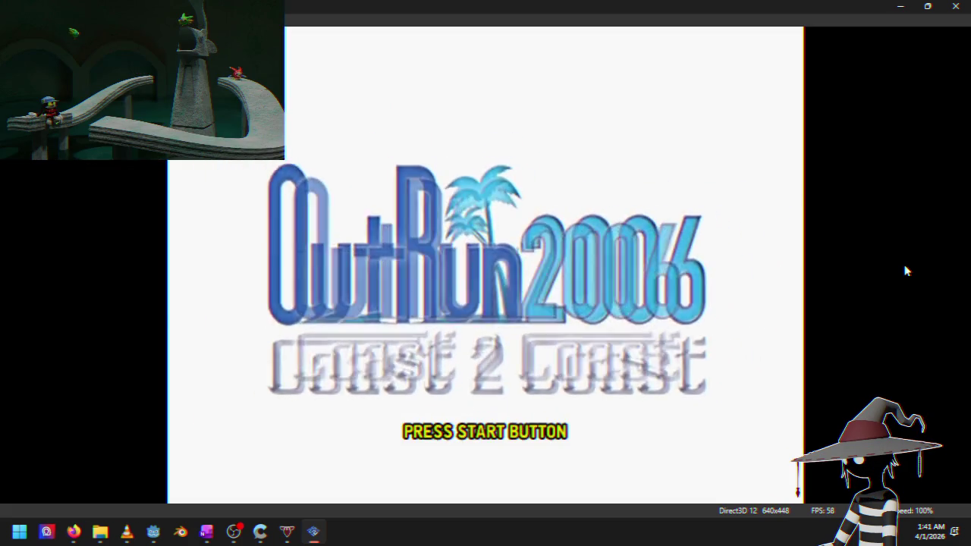
key(Return)
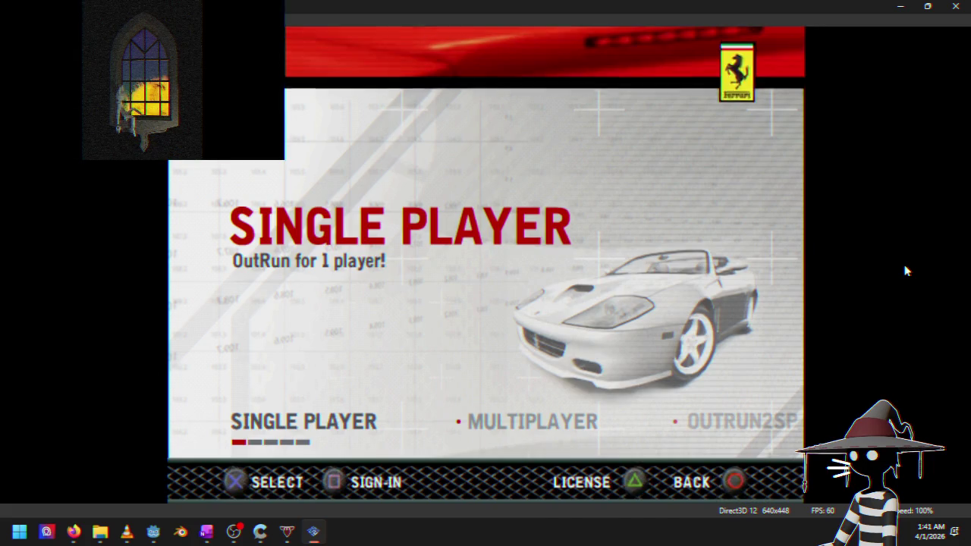
Enter Single Player's Coast 2 Coast mode and open Flagman 3's race map after browsing Flagman 4
key(Return)
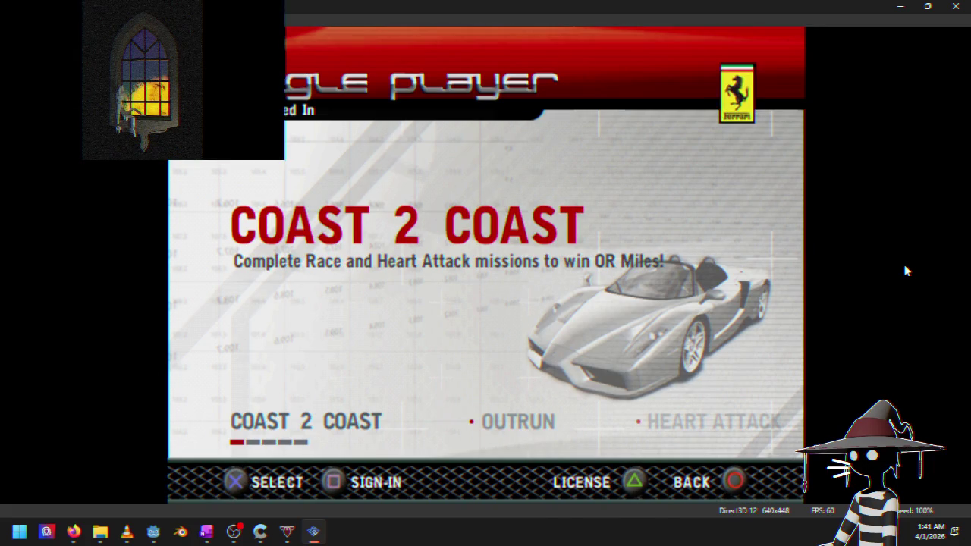
key(Return)
key(Right)
key(Right)
key(Right)
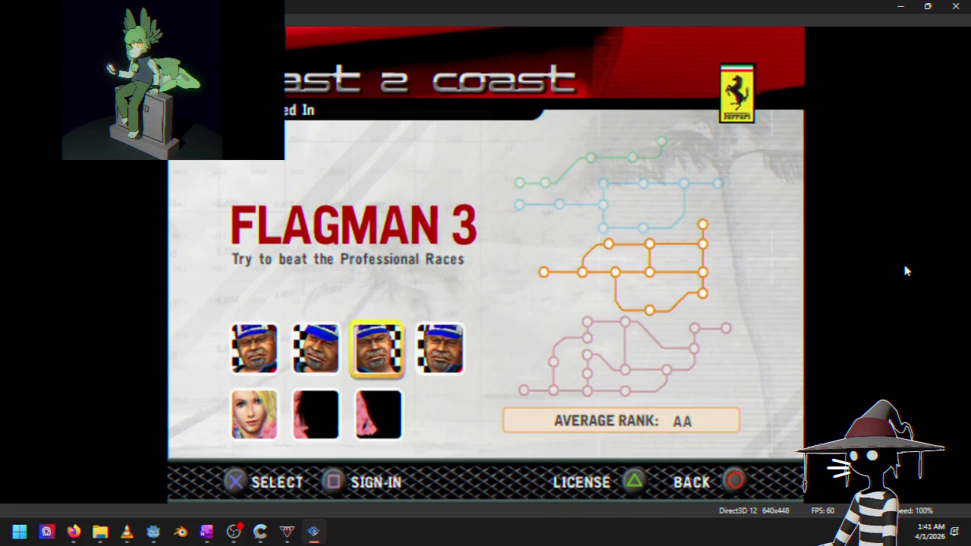
key(Return)
key(Right)
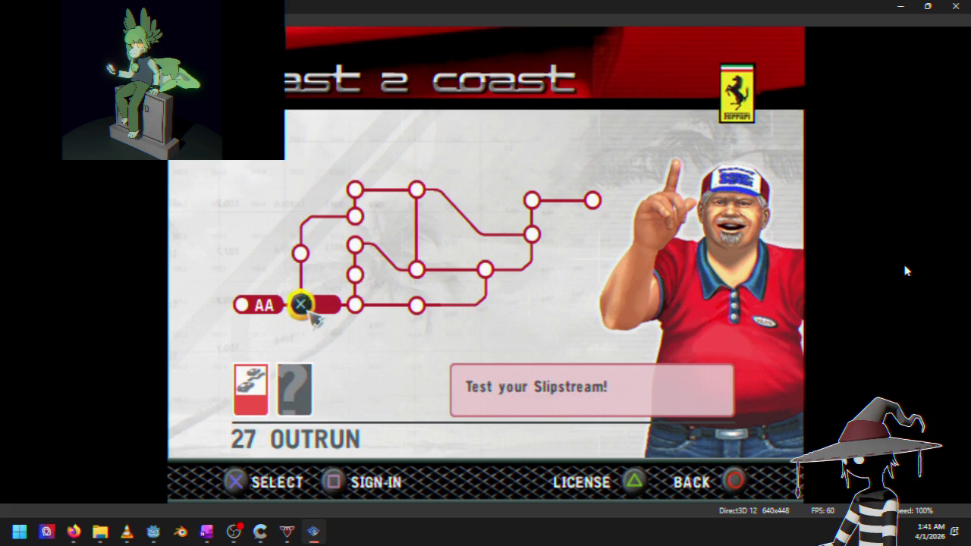
key(Left)
key(Right)
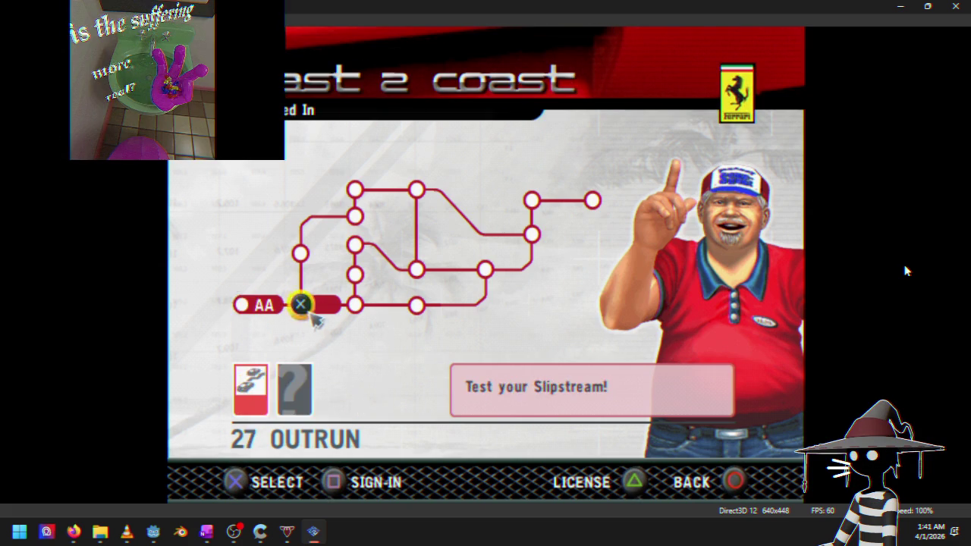
key(Escape)
key(Left)
key(Return)
Select the B race node on the Flagman 3 map and pick the A race card
key(Right)
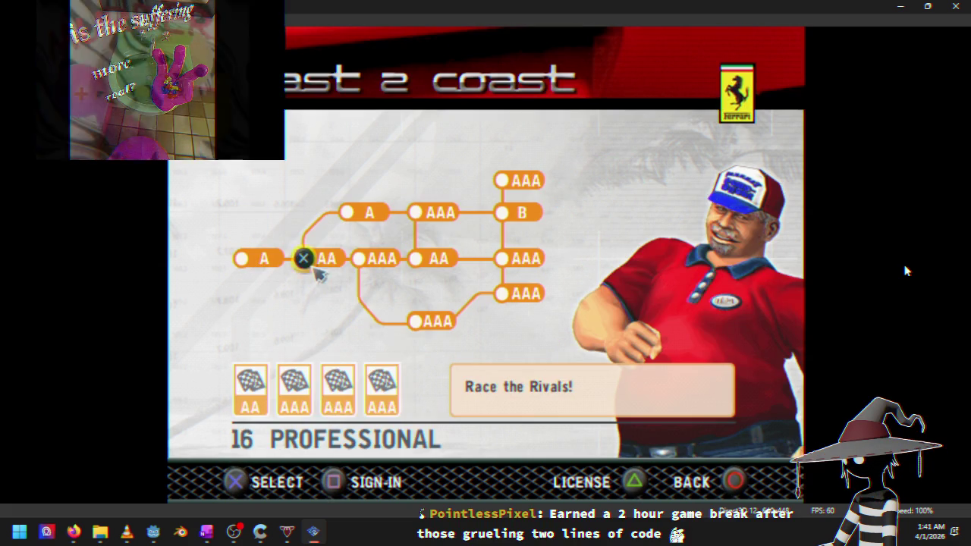
key(Right)
key(Right)
key(Right)
key(Up)
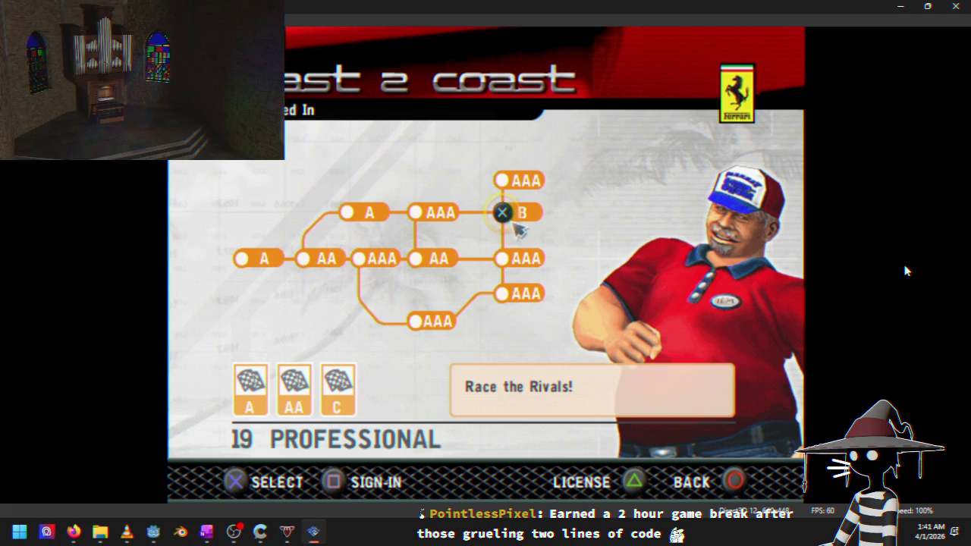
key(Return)
key(Right)
key(Left)
key(Return)
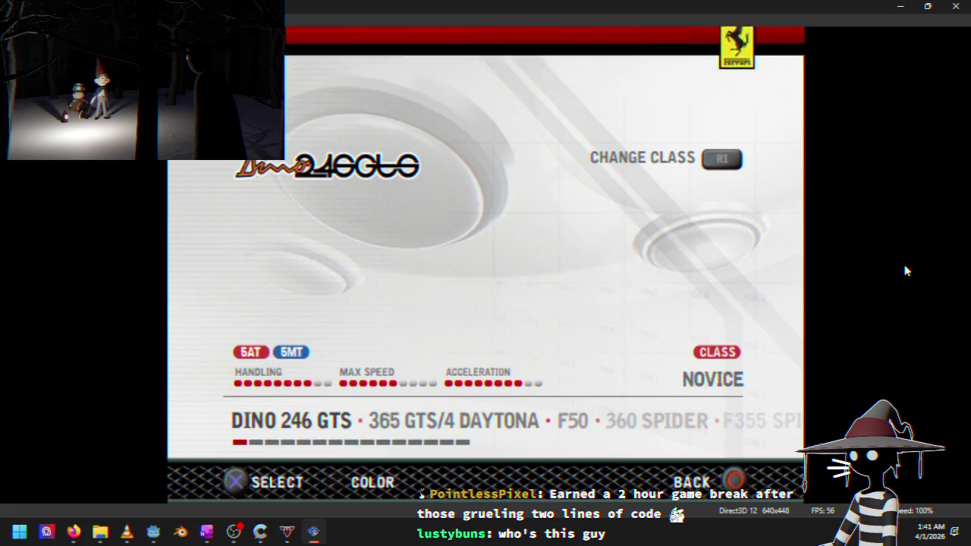
Choose the Testarossa with a new paint colour, automatic transmission and Splash Wave music, then start
key(Right)
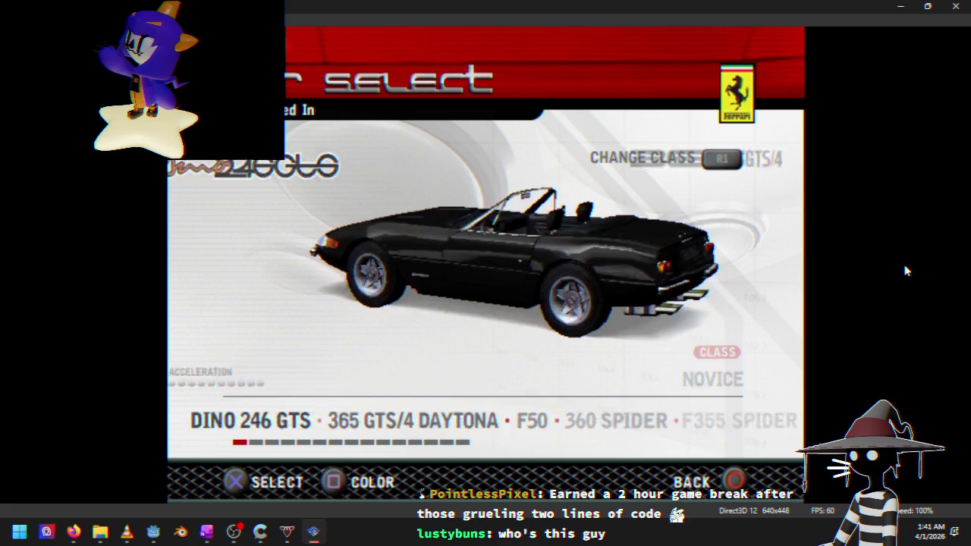
key(Right)
key(Right)
key(Right)
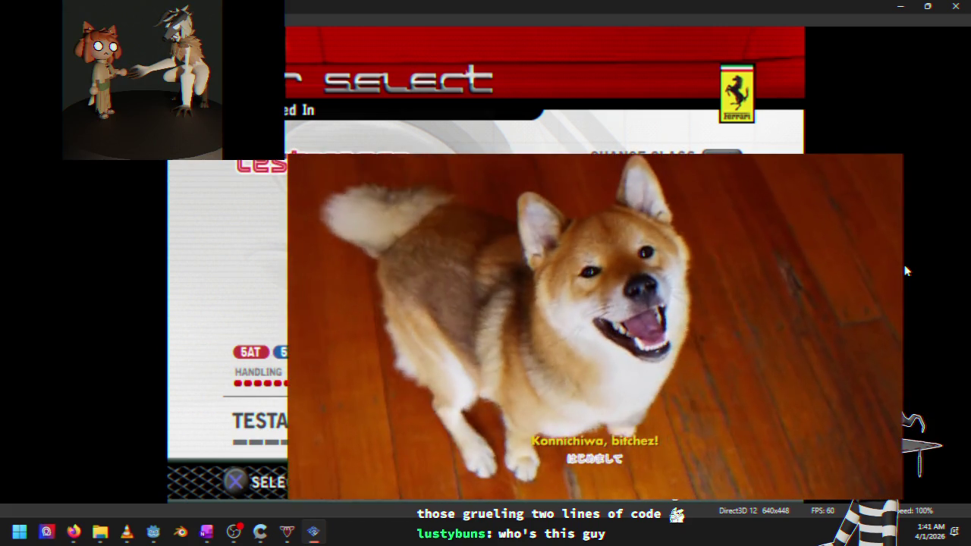
key(j)
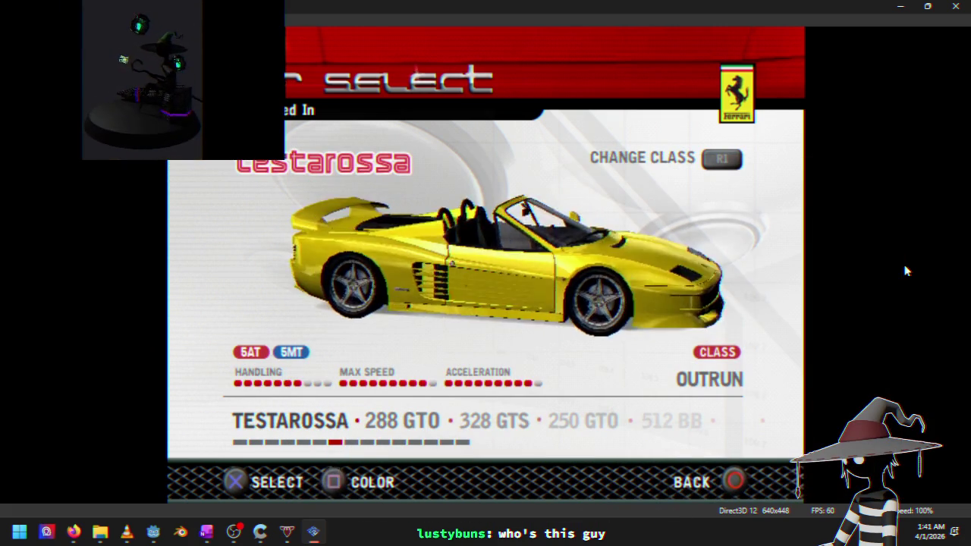
key(j)
key(k)
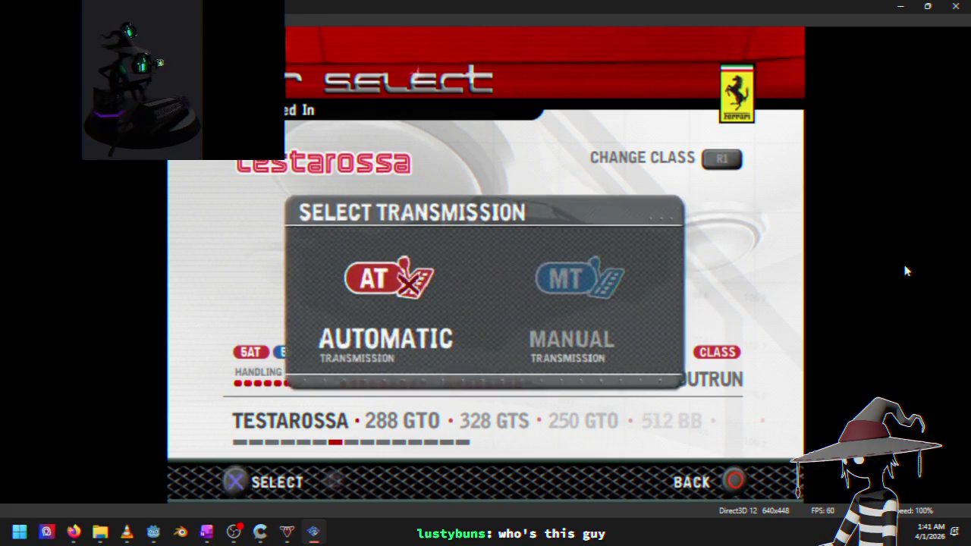
key(k)
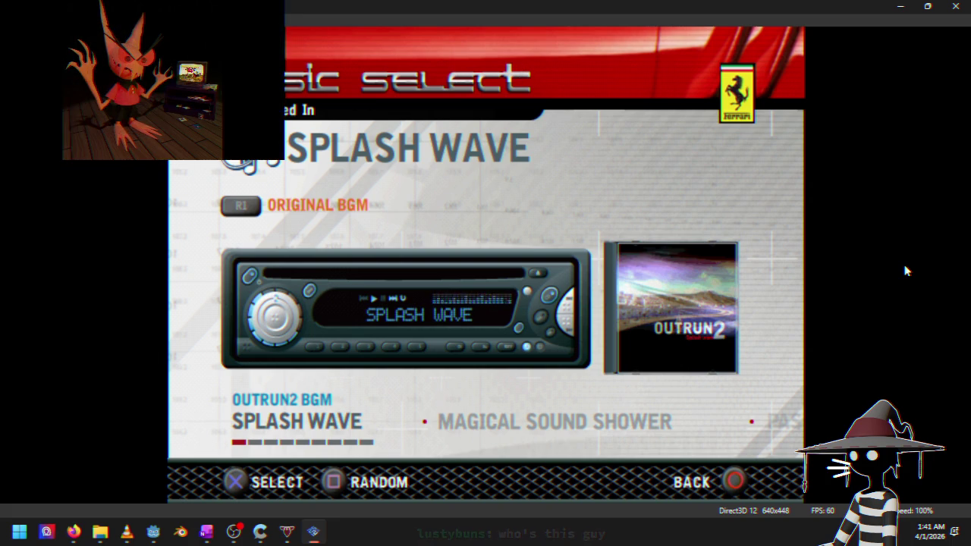
key(k)
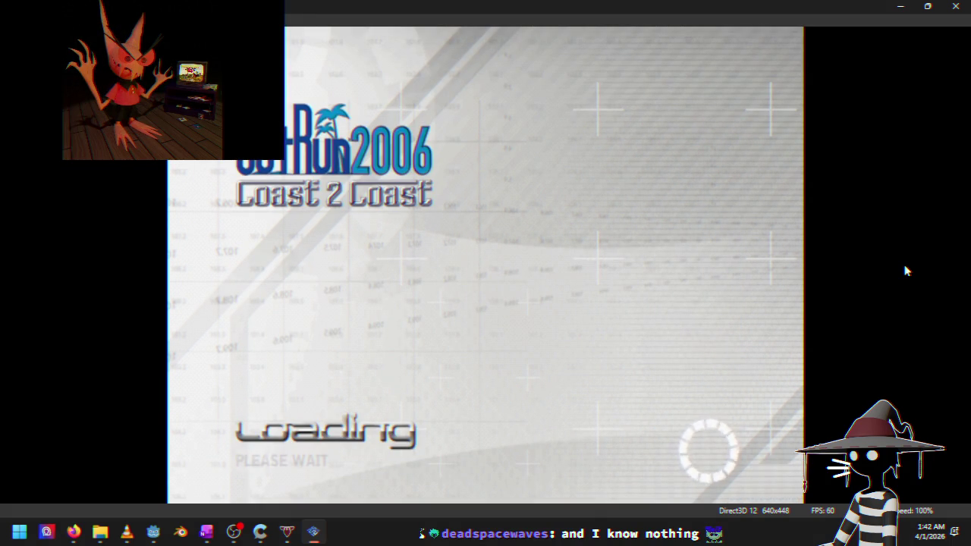
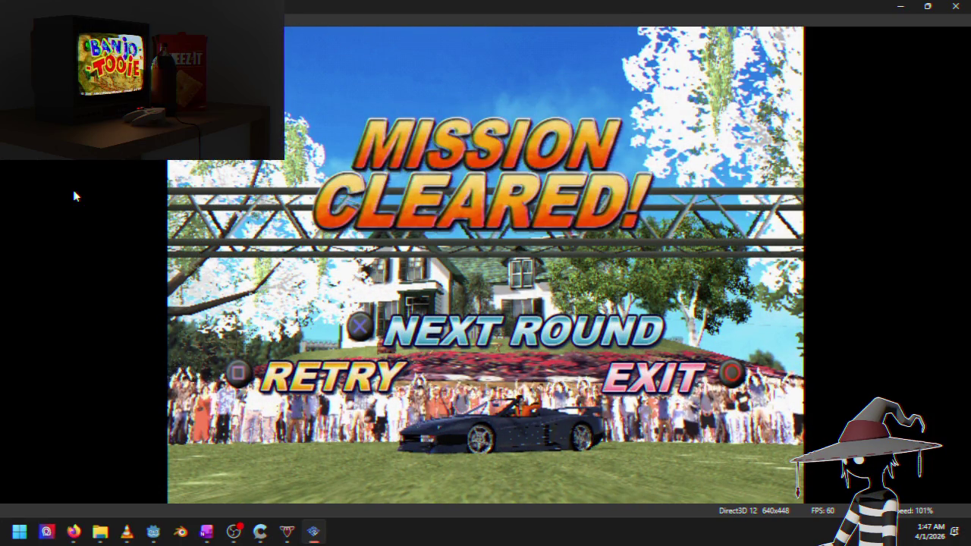
Start the next OutRun 2006 round and finish it first at 4'47"783 with a AAA rank
key(Return)
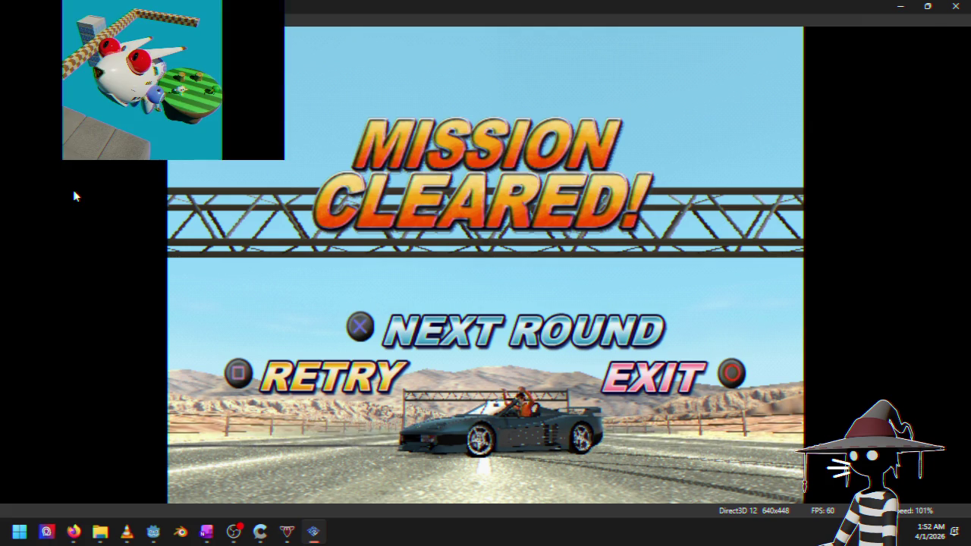
key(alt+Tab)
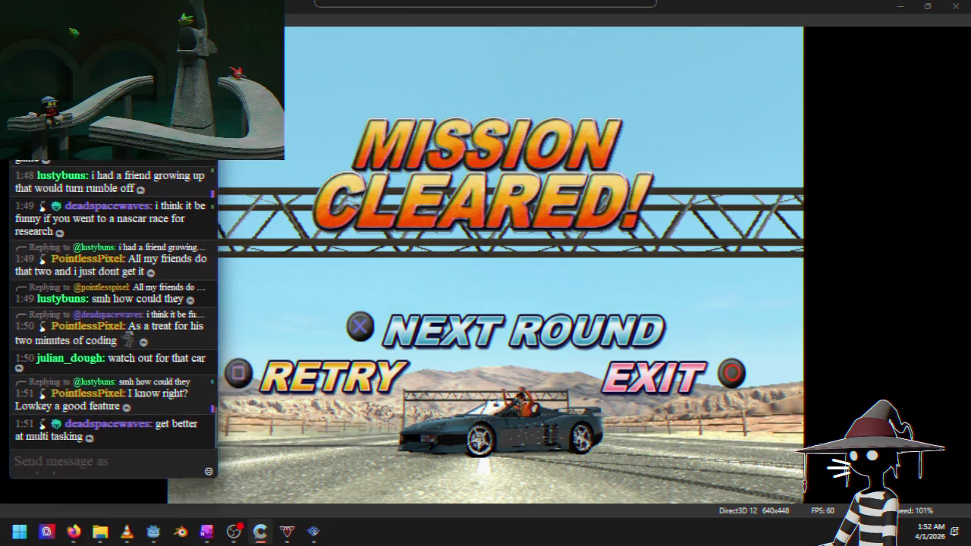
key(alt+Tab)
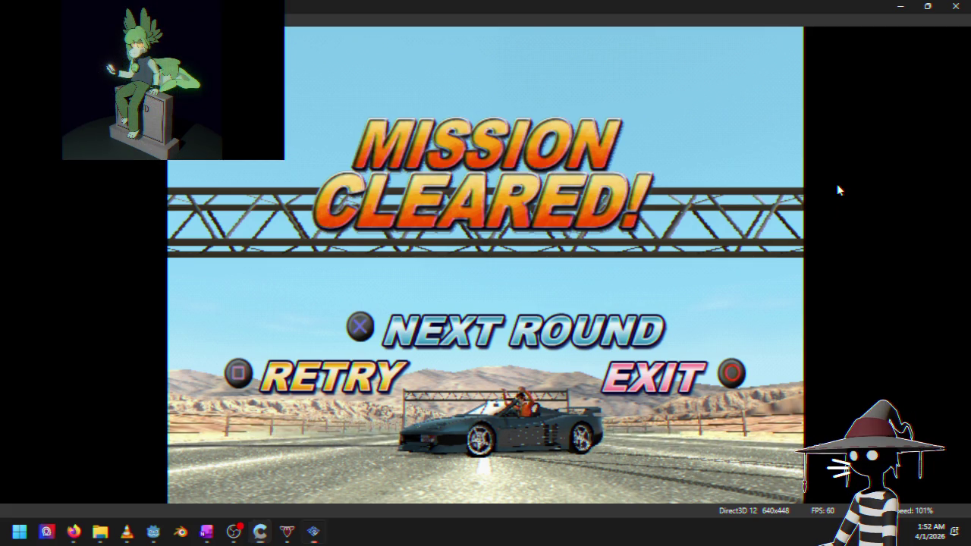
Play another round to an AA rank with 1520 OutRun miles, then continue past Mission Cleared
key(Return)
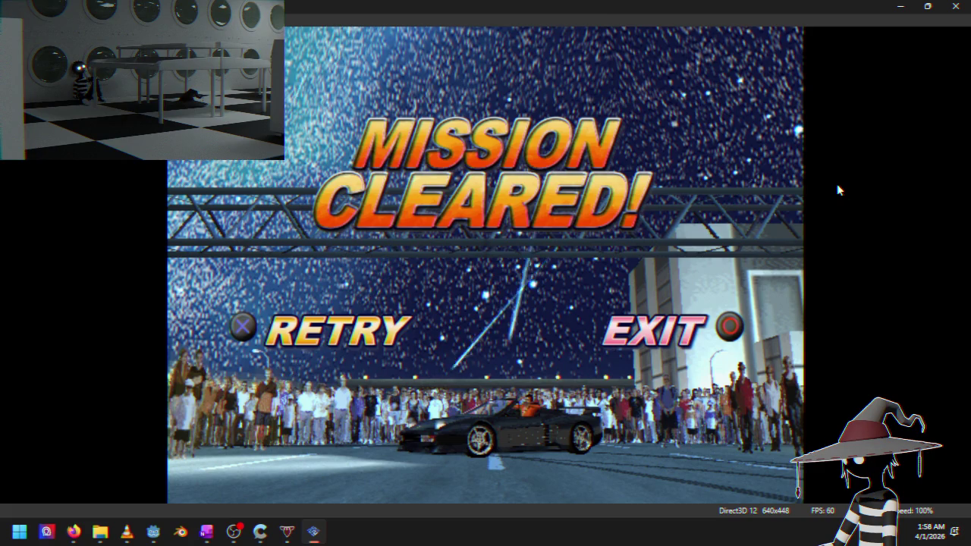
key(Return)
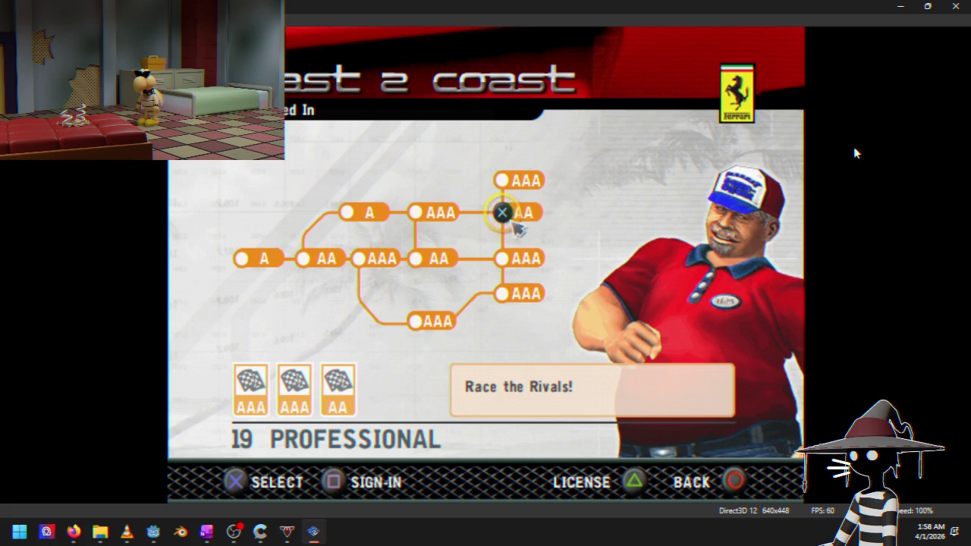
Close PCSX2 after declining both Memory Card Busy warnings and backing out to the mode menu
click(948, 6)
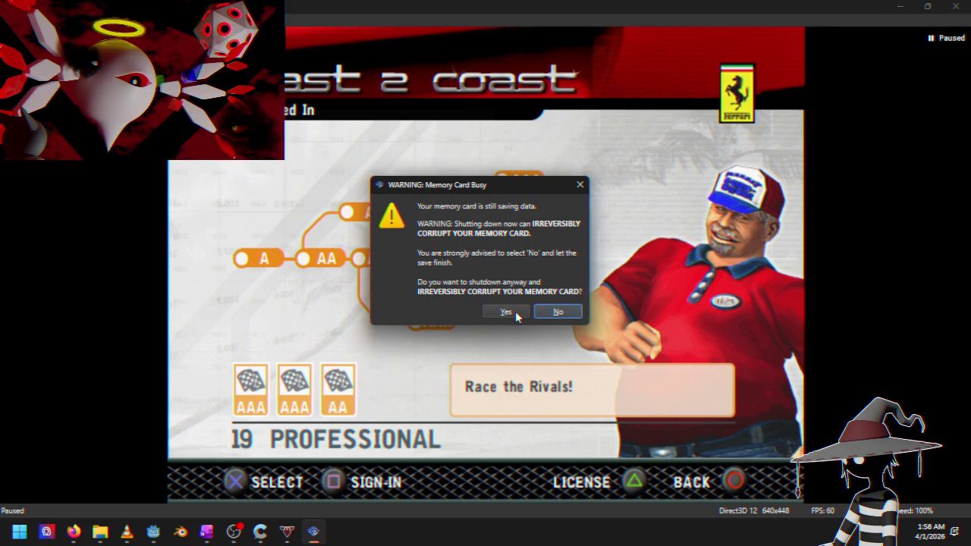
click(566, 314)
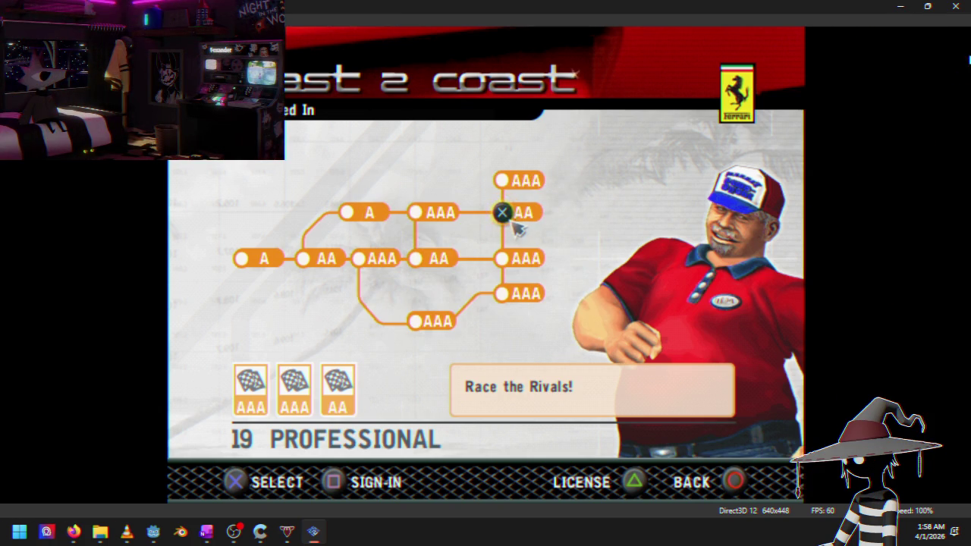
click(959, 9)
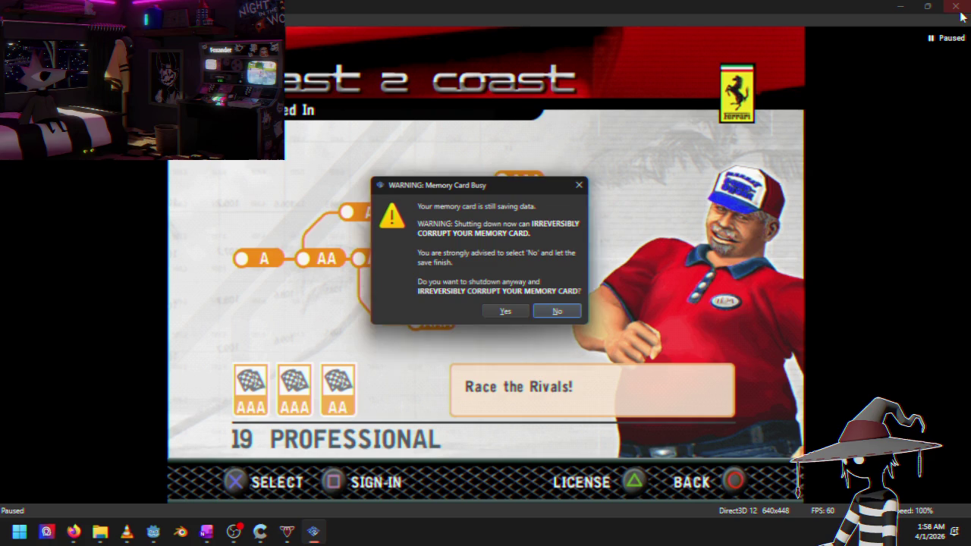
click(560, 312)
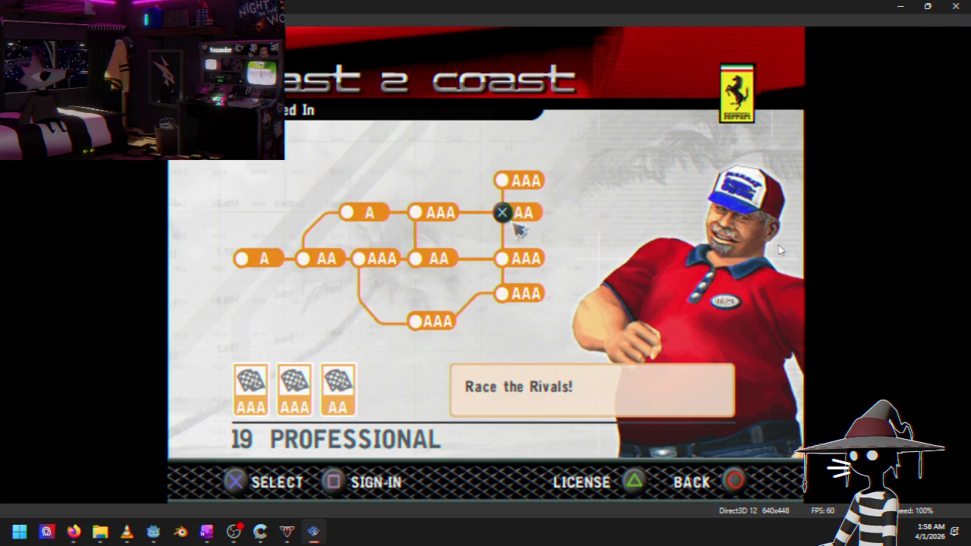
key(BackSpace)
key(BackSpace)
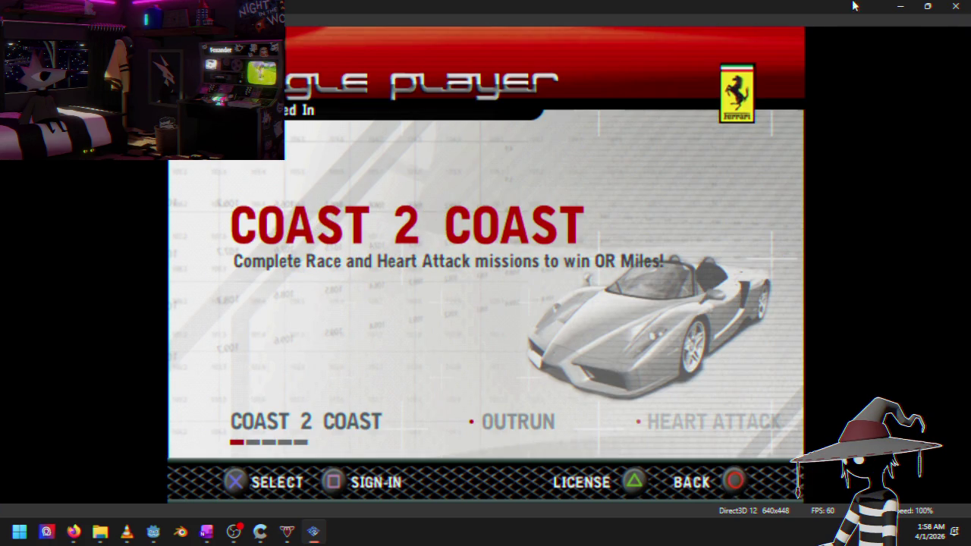
click(955, 6)
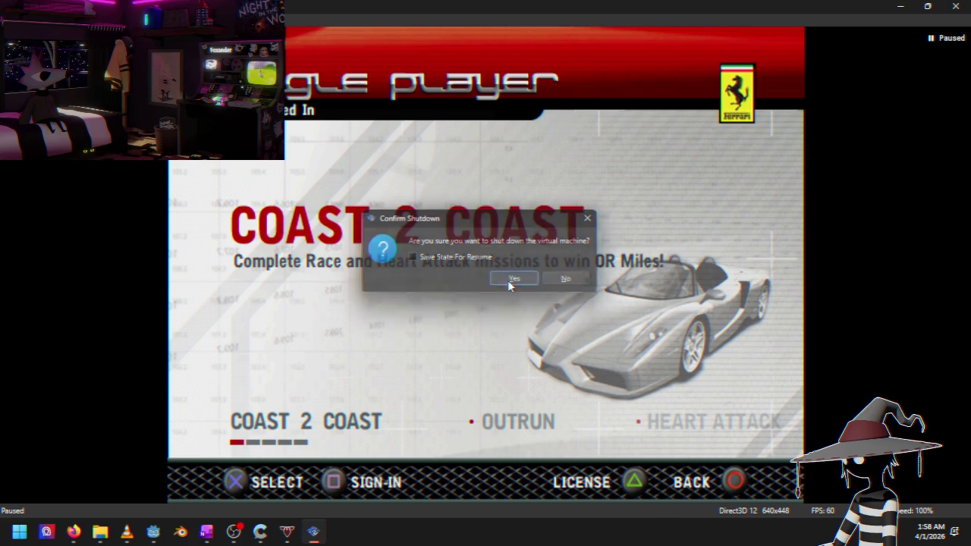
click(510, 280)
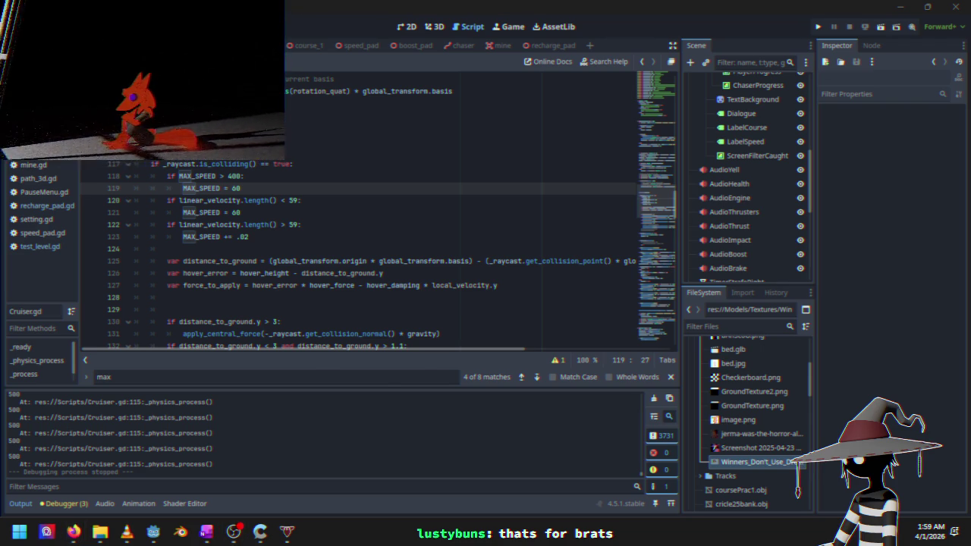
key(super+d)
key(super+d)
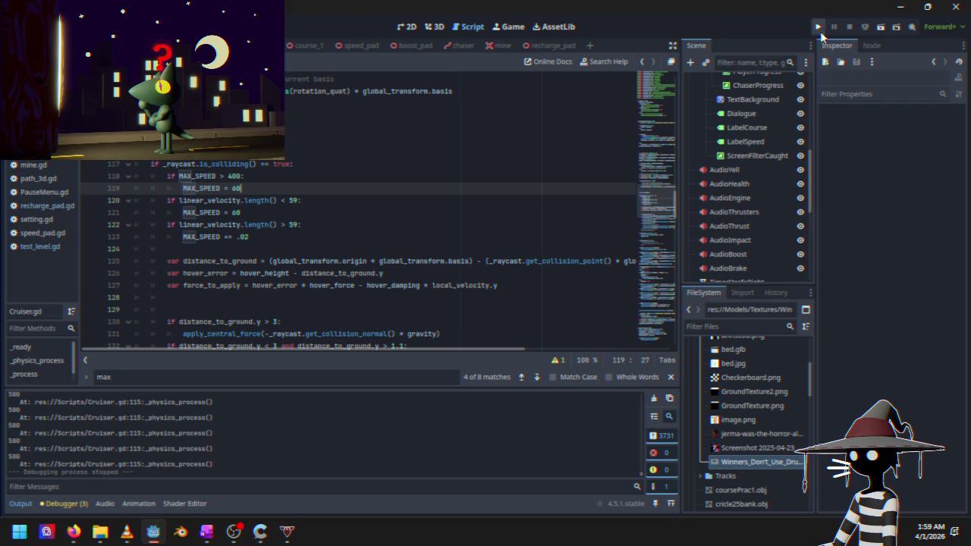
Launch Black Sun, start a race from the main menu, and drive it through the curves
click(819, 28)
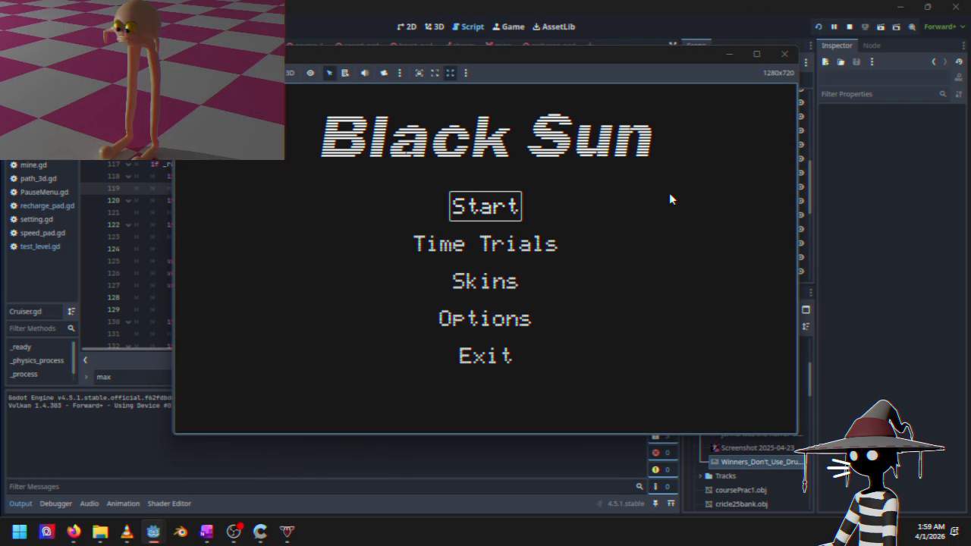
key(Down)
key(Up)
key(Return)
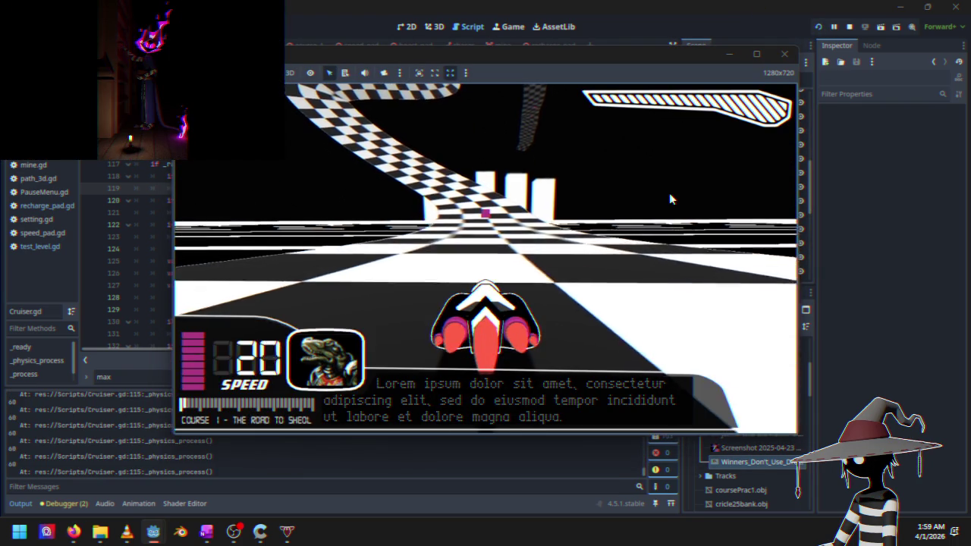
key(Up)
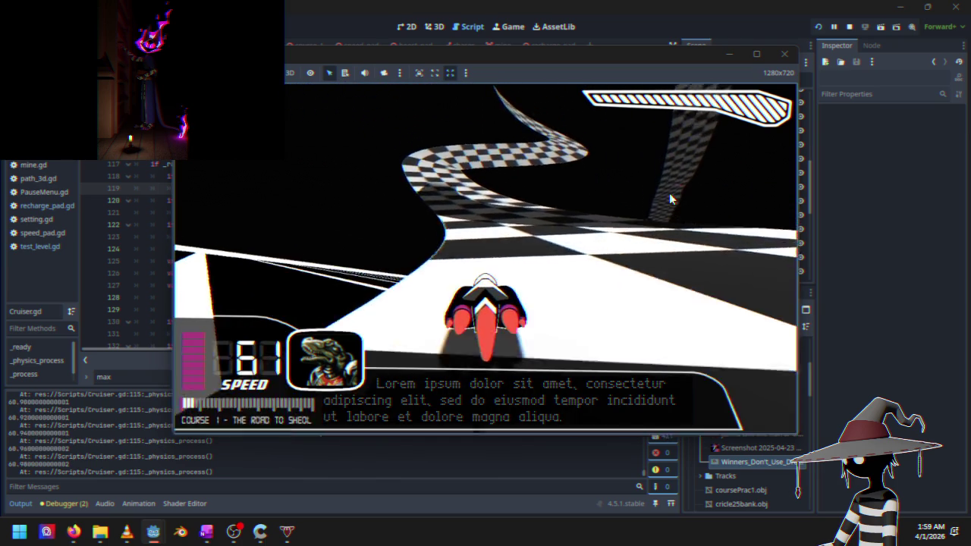
key(Left)
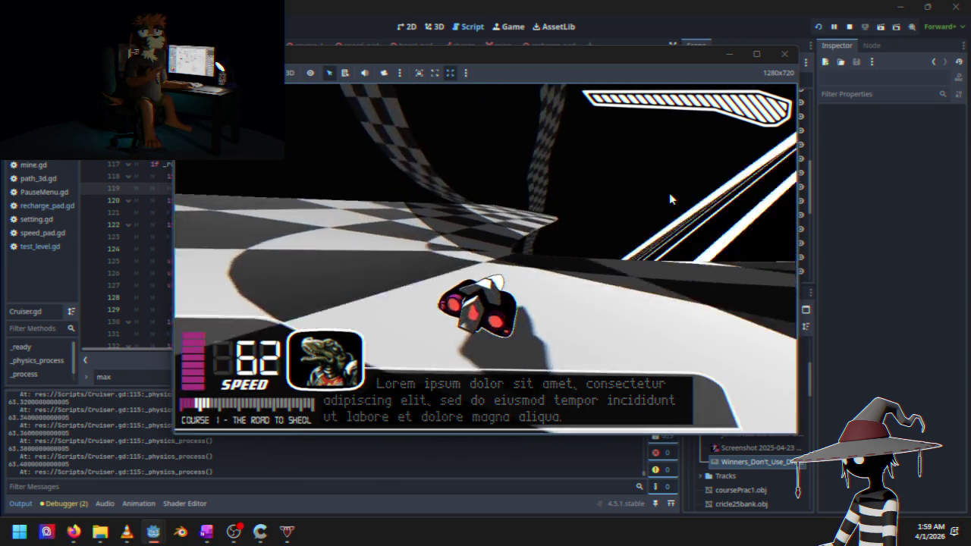
key(Left)
key(Right)
key(Right)
key(Left)
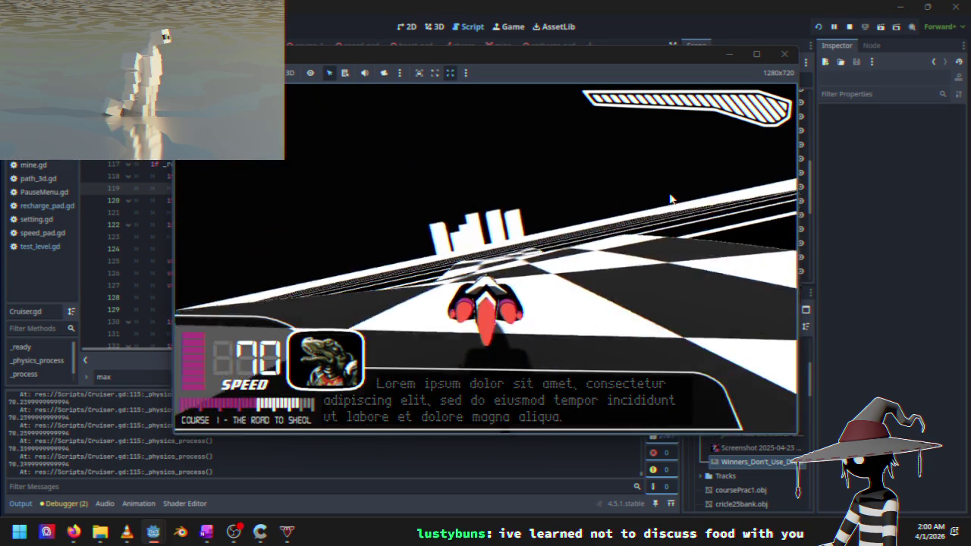
key(Left)
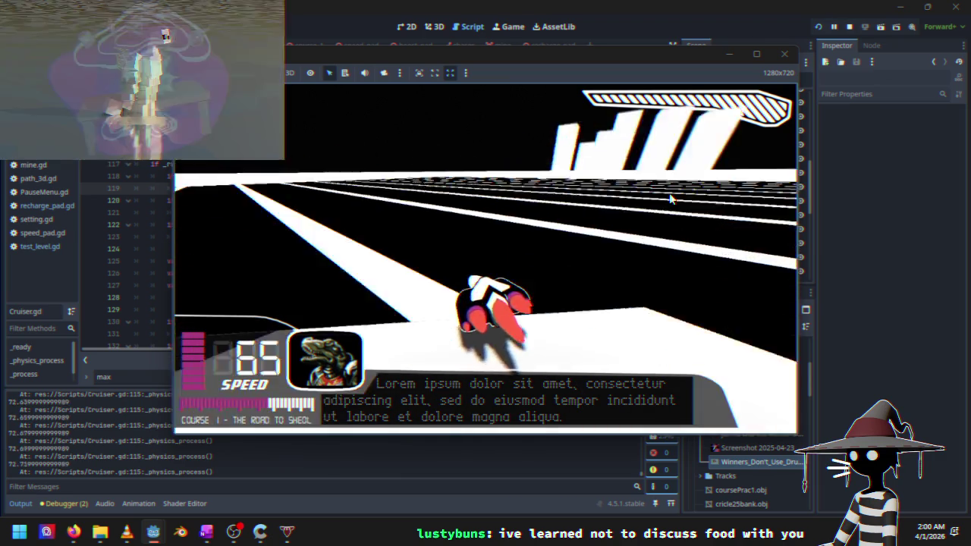
Pause, resume and pause the race again, stop the game, and place the caret at the end of line 123
key(Escape)
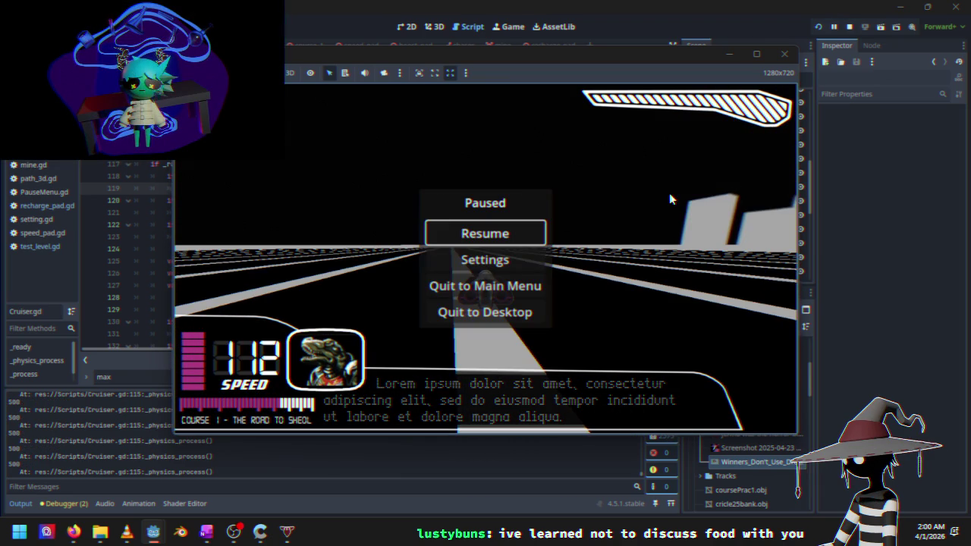
key(Down)
key(Escape)
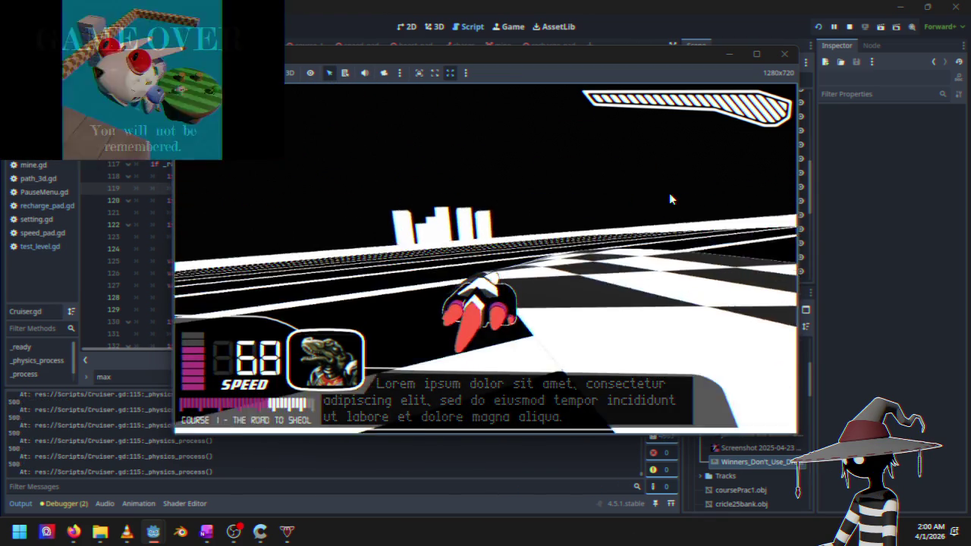
key(Escape)
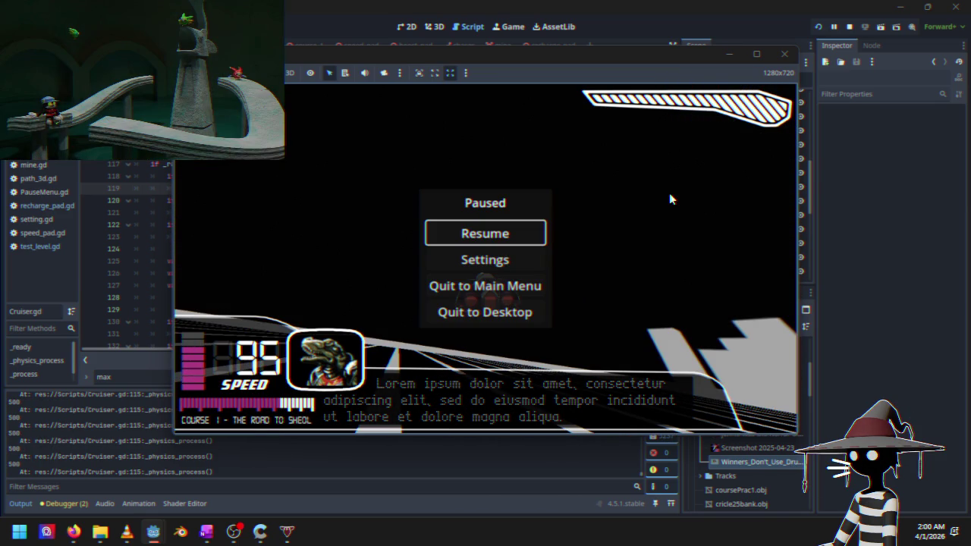
click(850, 26)
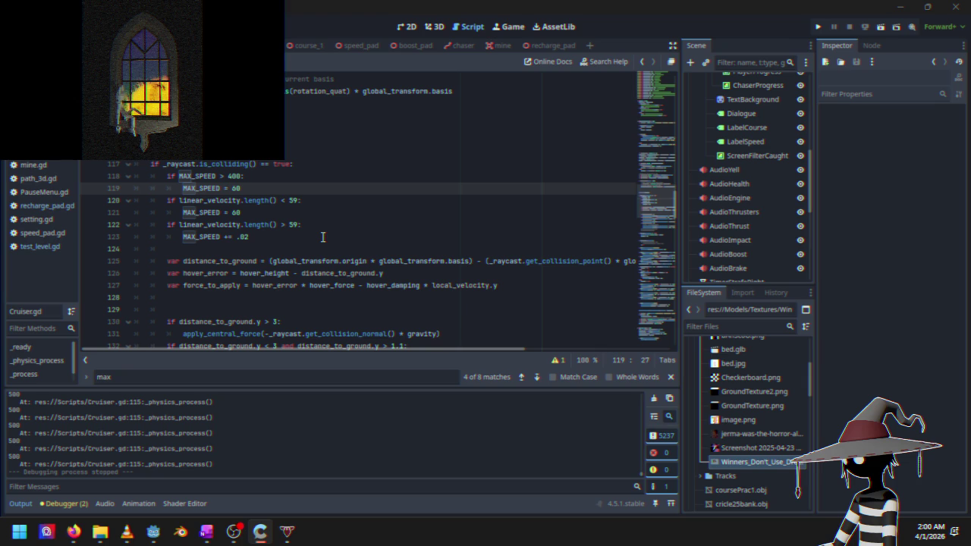
click(291, 239)
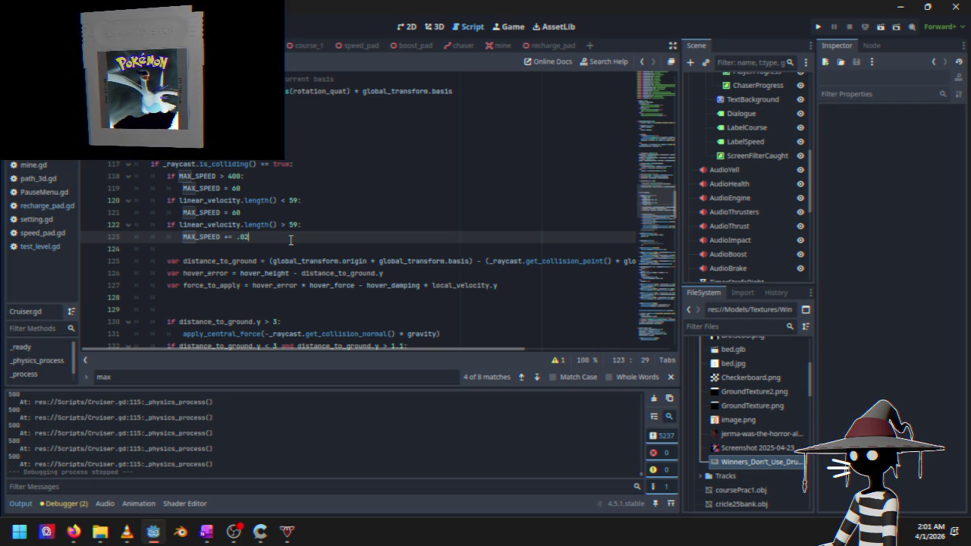
Replace .02 on line 123 with 60/MAX_SPEED and run the project
key(BackSpace)
key(BackSpace)
key(BackSpace)
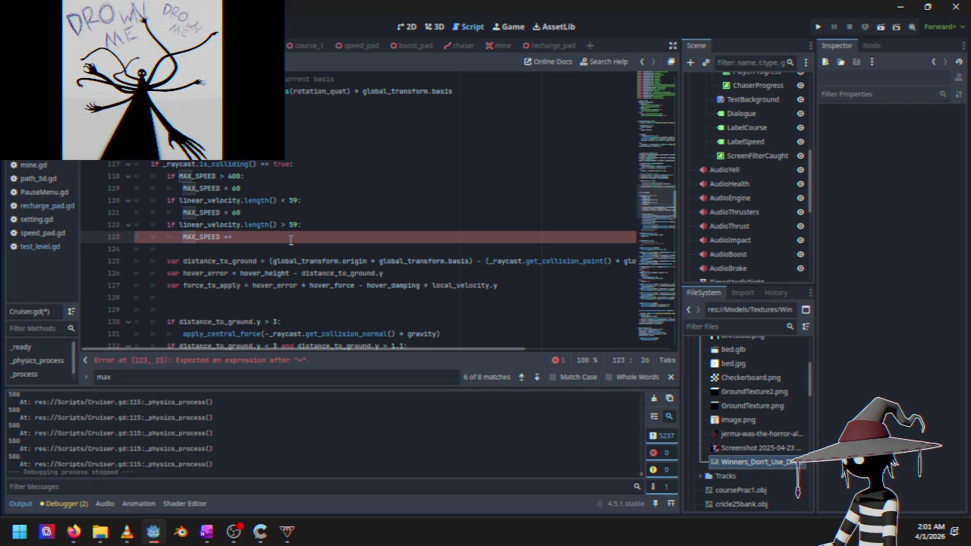
text(60)
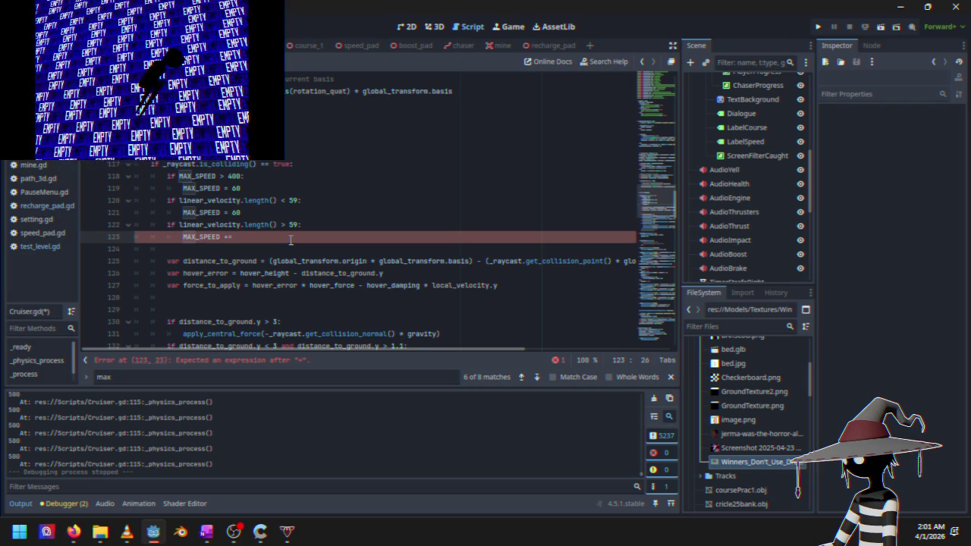
text(/)
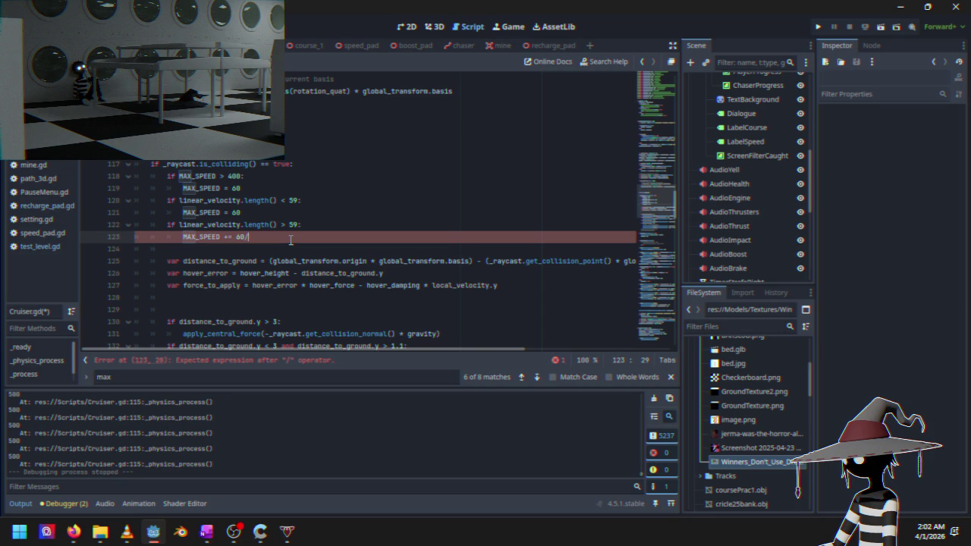
text(MAx)
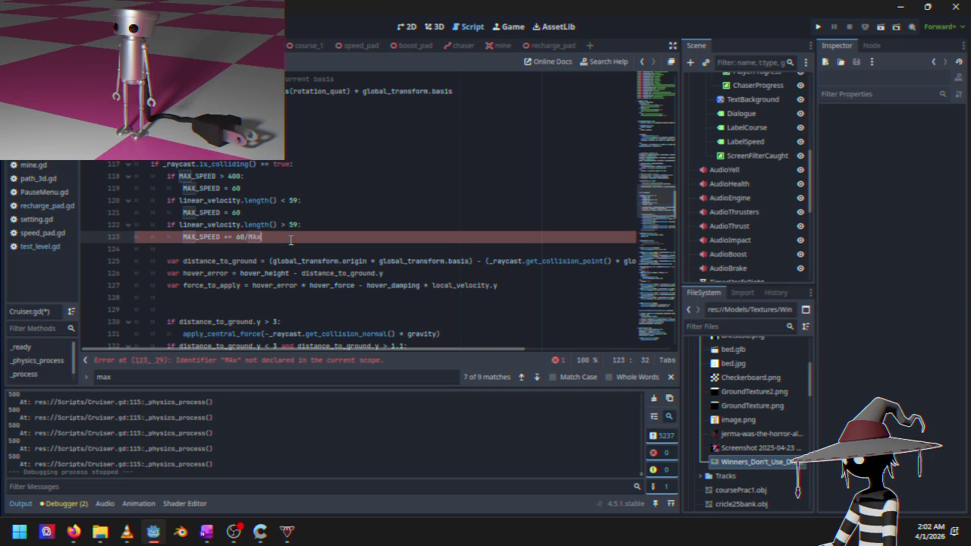
key(BackSpace)
key(BackSpace)
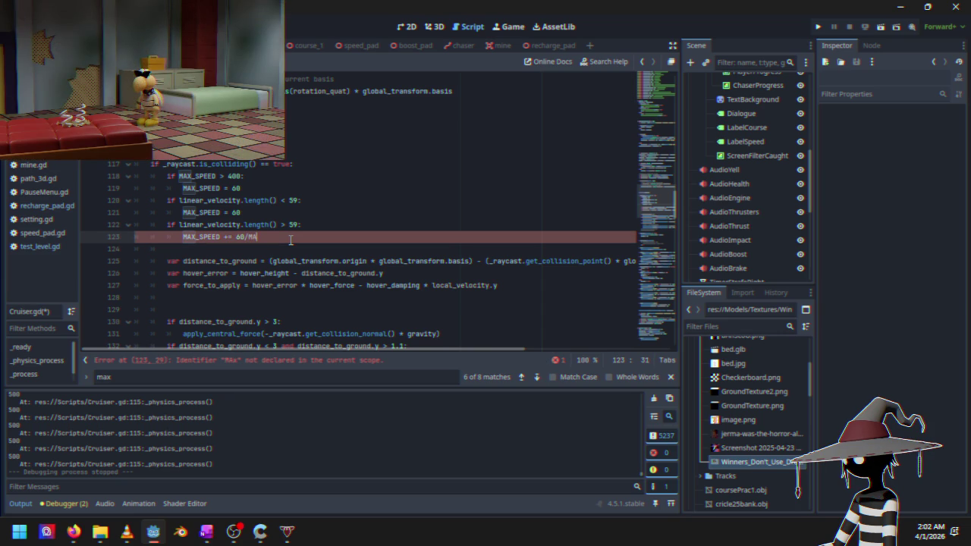
text(a)
key(BackSpace)
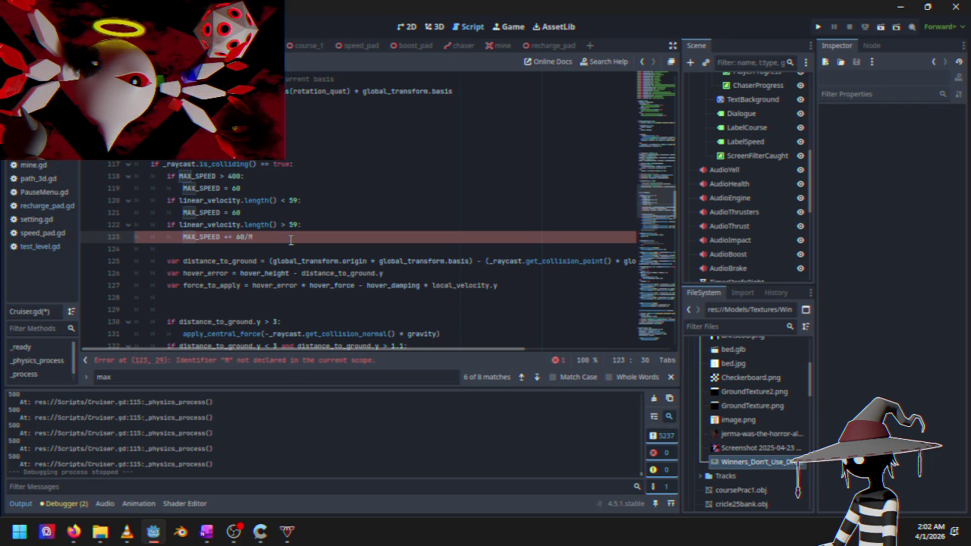
double_click(218, 237)
click(255, 237)
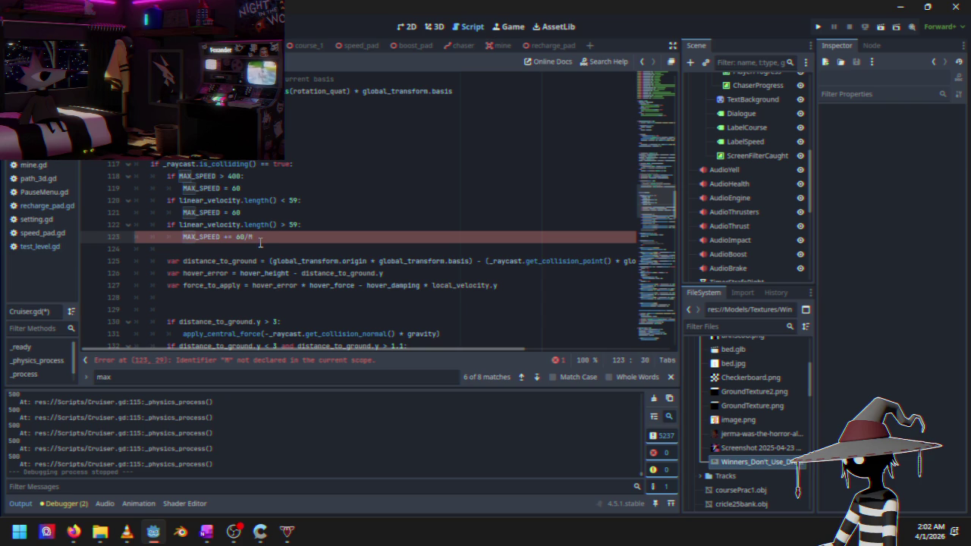
text(MAX_SPEED)
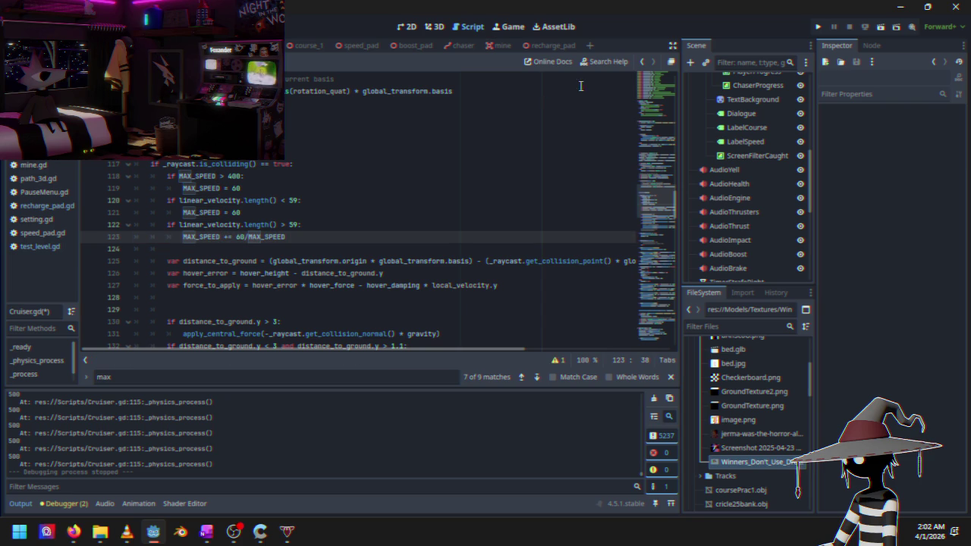
click(819, 28)
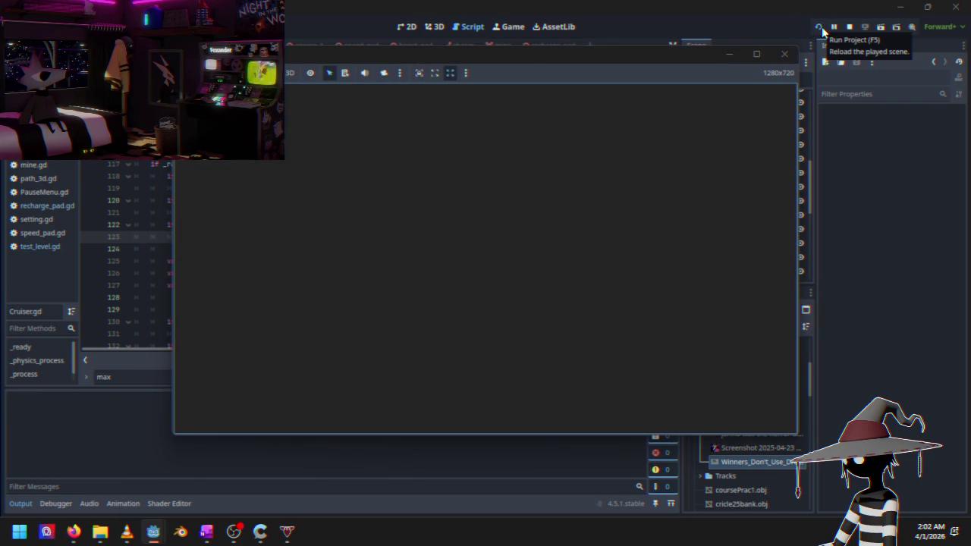
Start a Time Trials race from the Black Sun main menu and pause it at speed 60
key(Return)
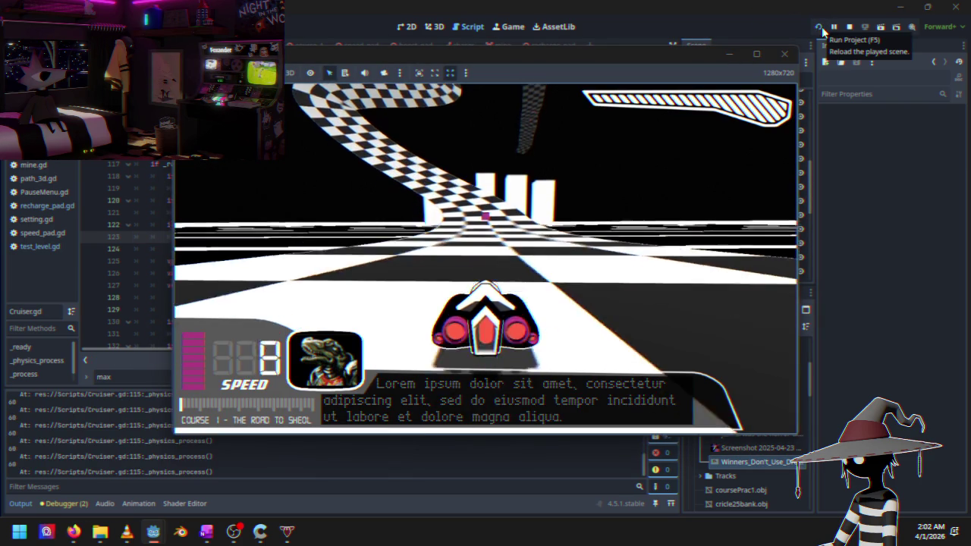
key(Escape)
key(Down)
key(Down)
key(Return)
key(Down)
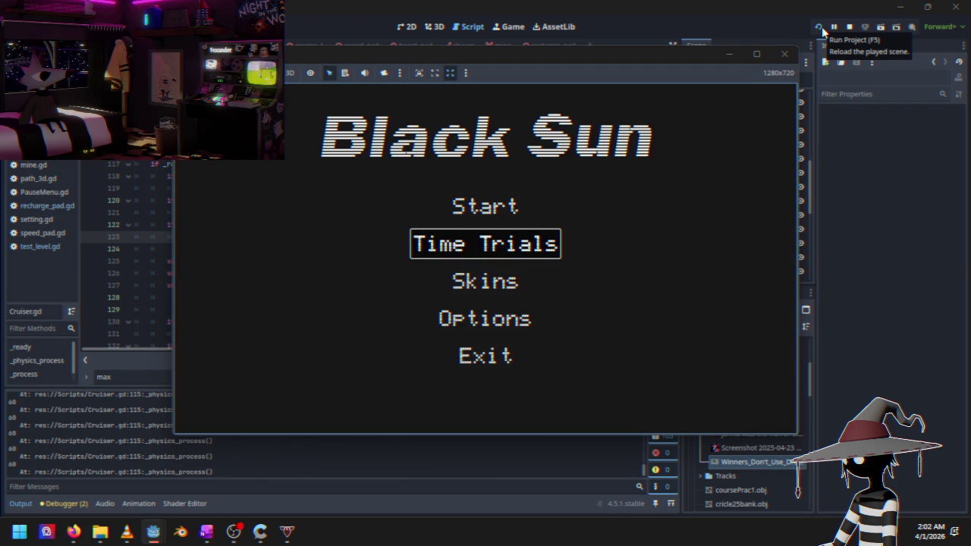
key(Return)
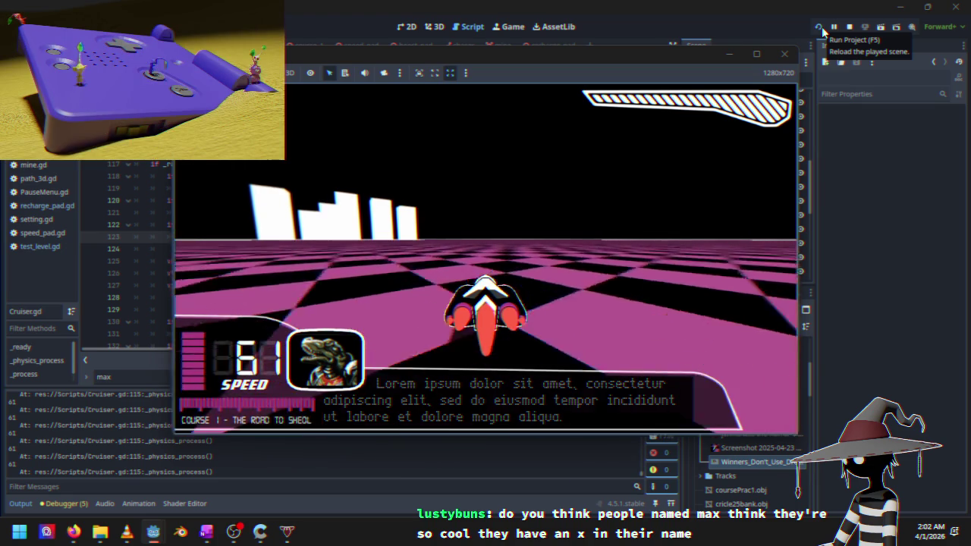
key(Escape)
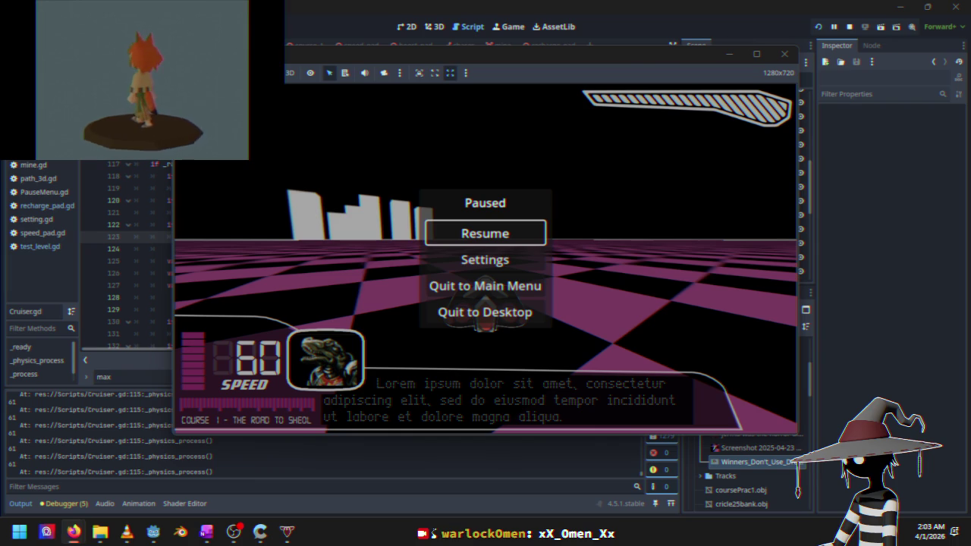
Refocus the game window and stop the Black Sun test run
click(646, 59)
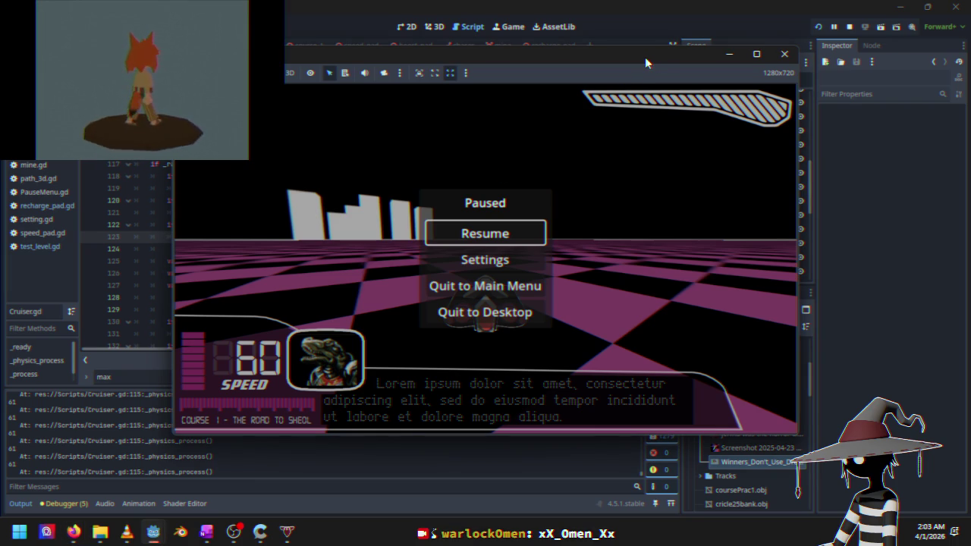
click(851, 26)
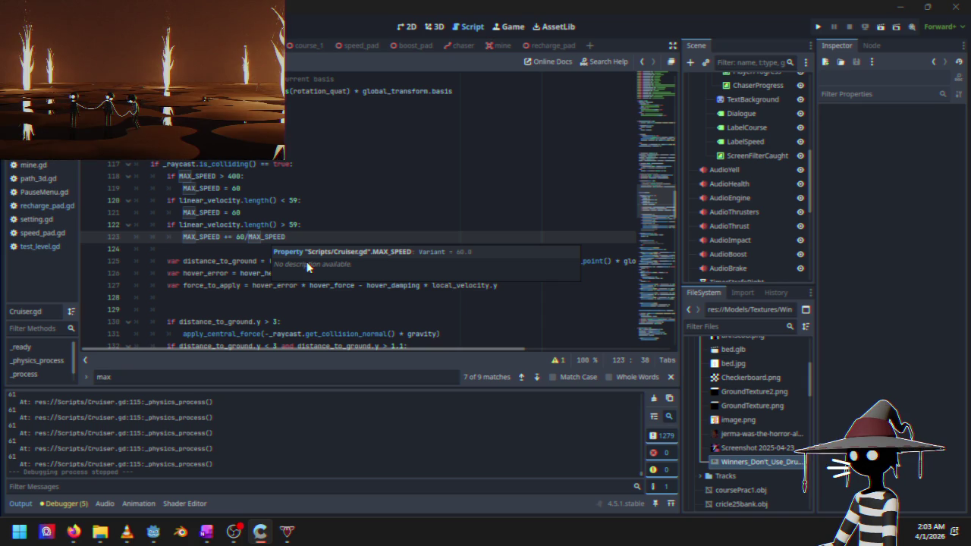
Run Black Sun, race a Time Trial, pause at speed 61, and stop the game
click(821, 28)
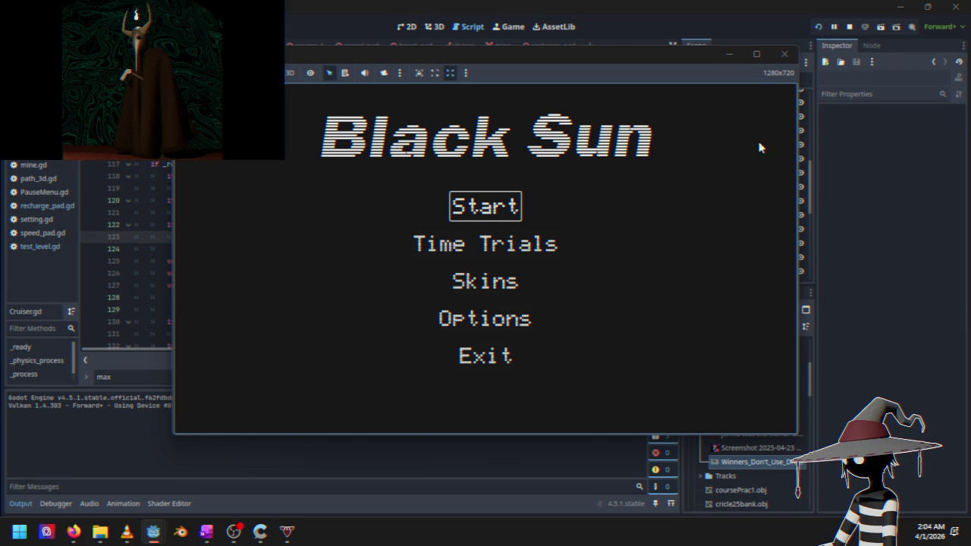
key(Down)
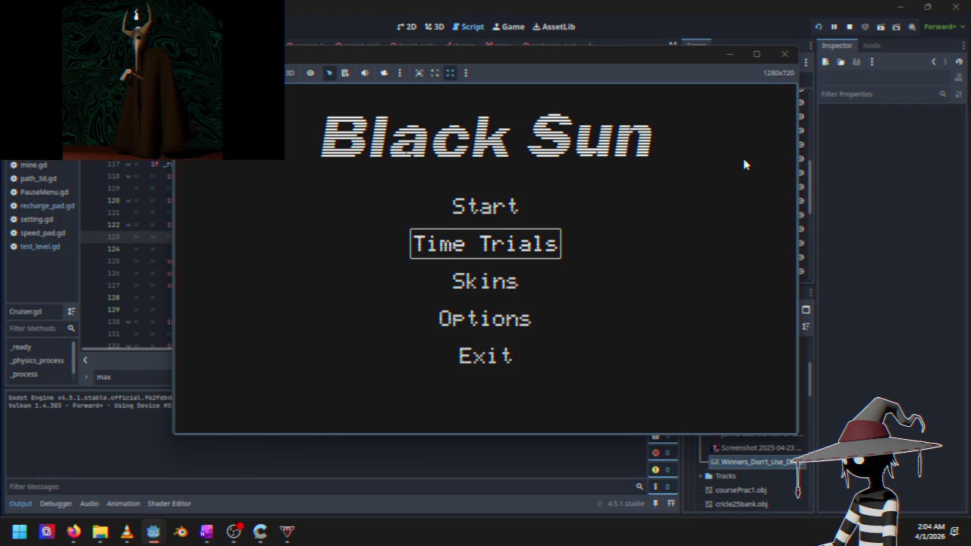
key(Down)
key(Up)
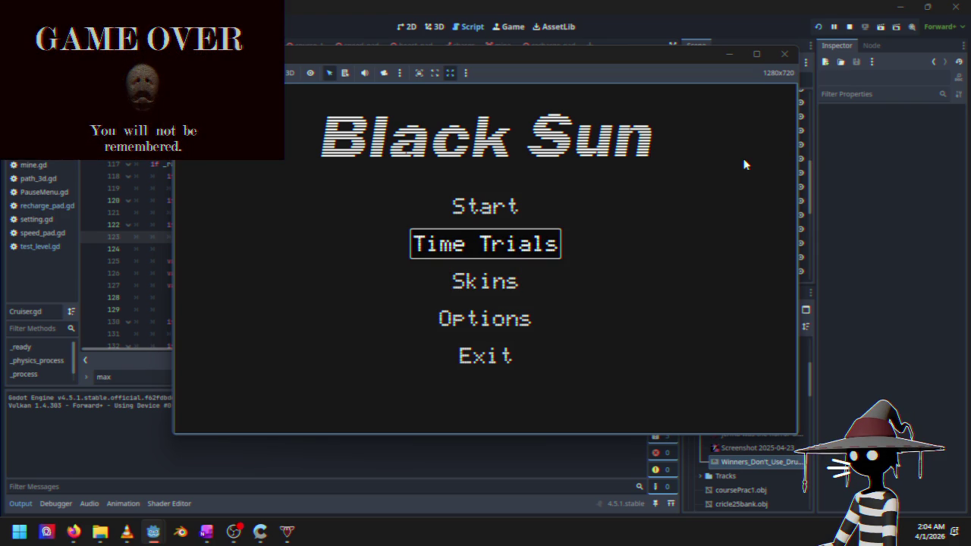
key(Return)
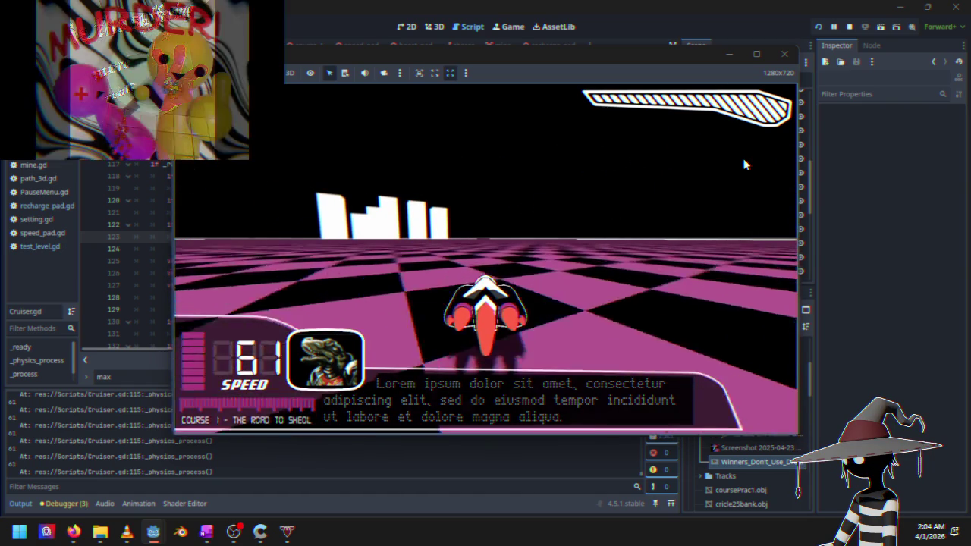
key(Escape)
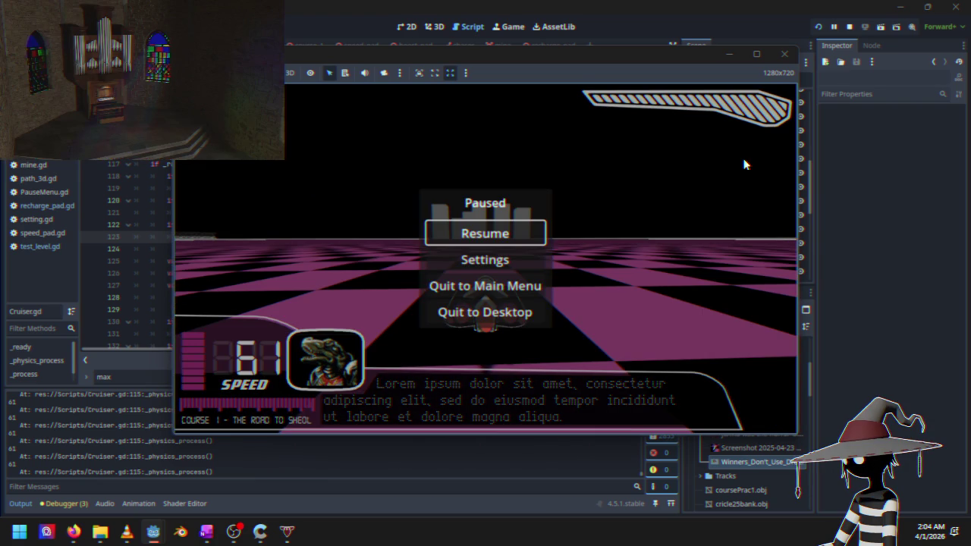
click(850, 27)
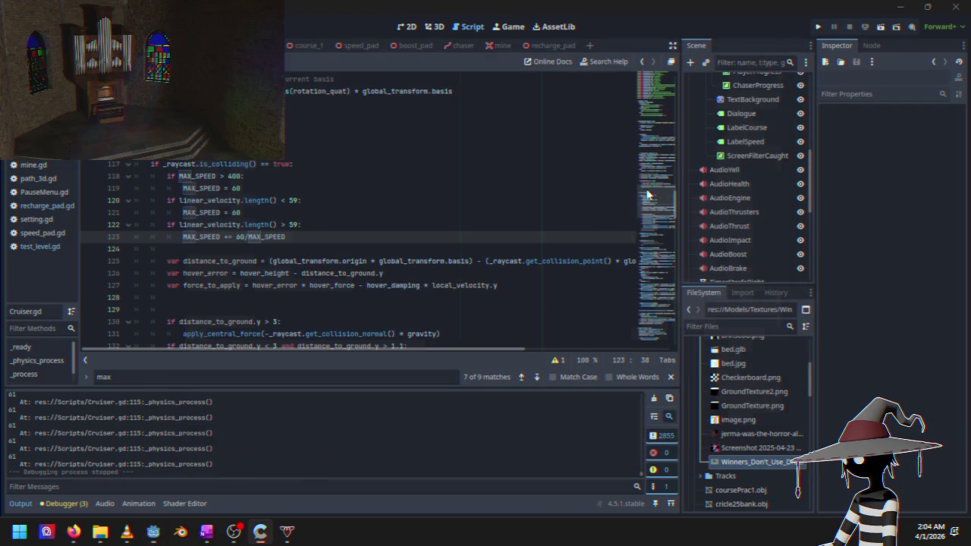
Select 60/MAX_SPEED on line 123, then move the caret to line 115
click(237, 236)
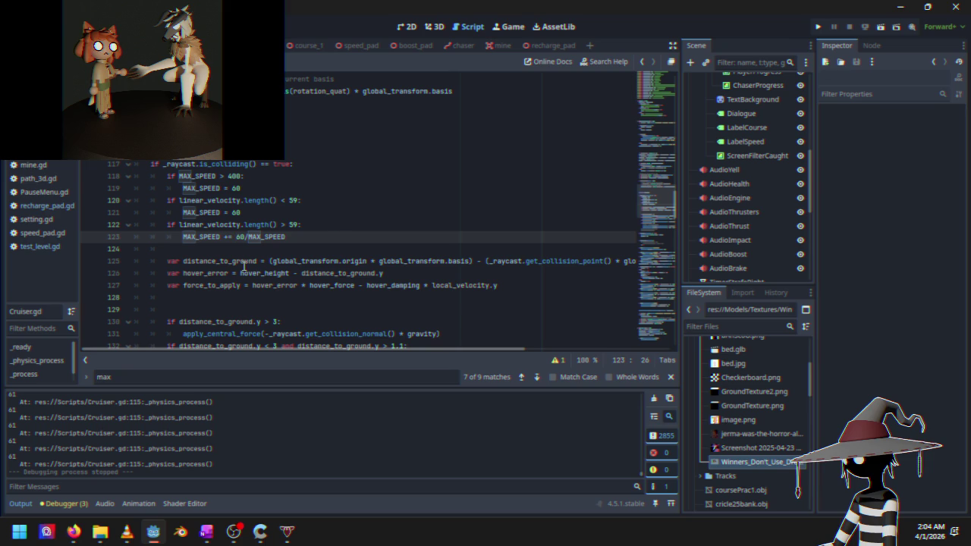
key(shift+End)
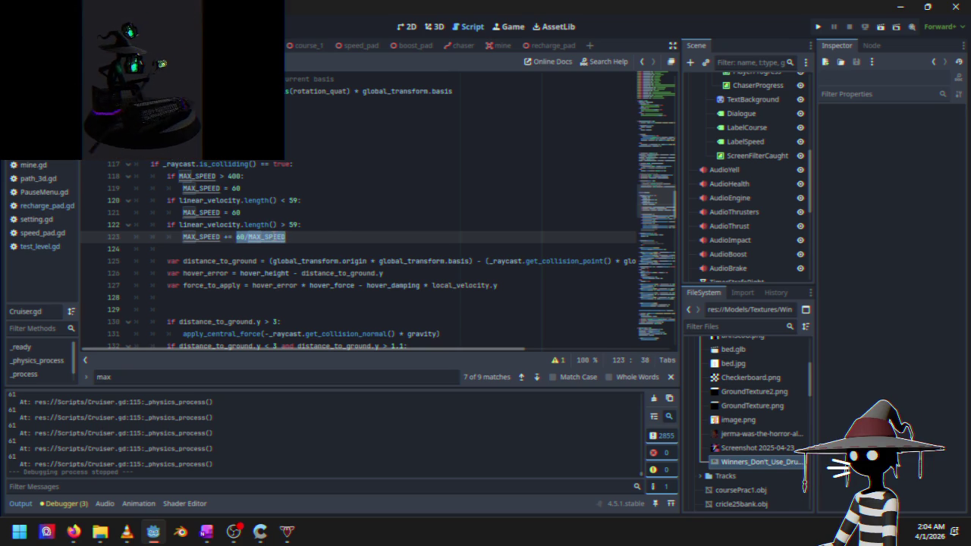
click(248, 140)
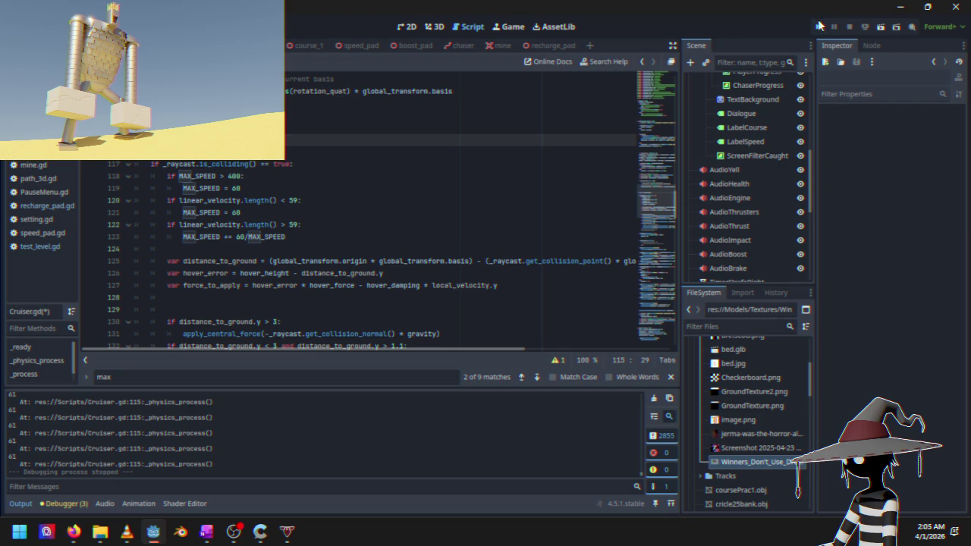
Retest with a Time Trials race topping out at 60, stop it, and place the caret after 60 on line 123
click(819, 26)
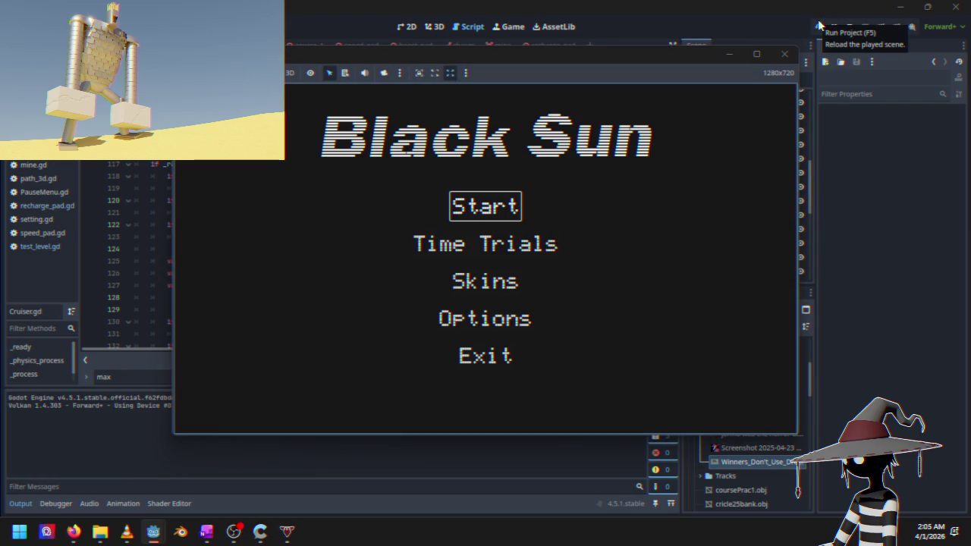
key(Down)
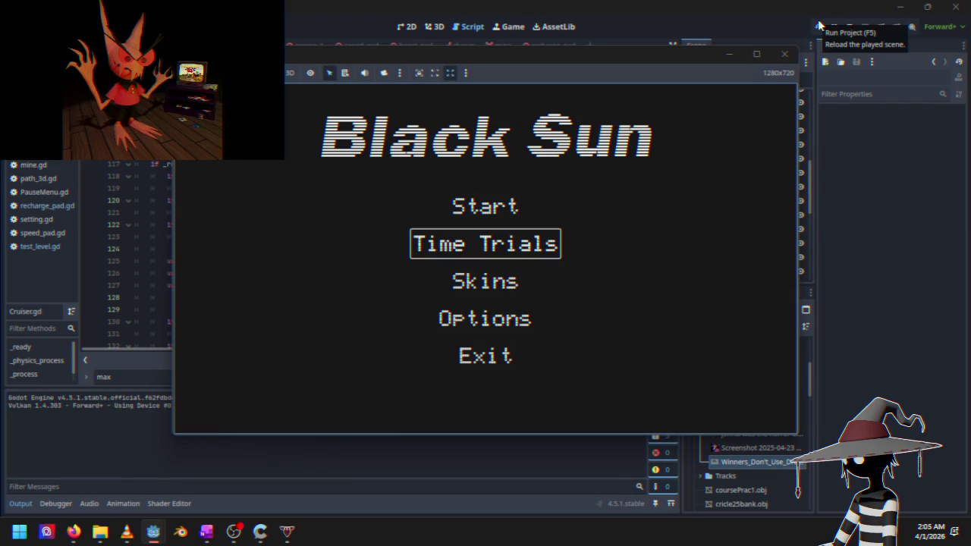
key(Return)
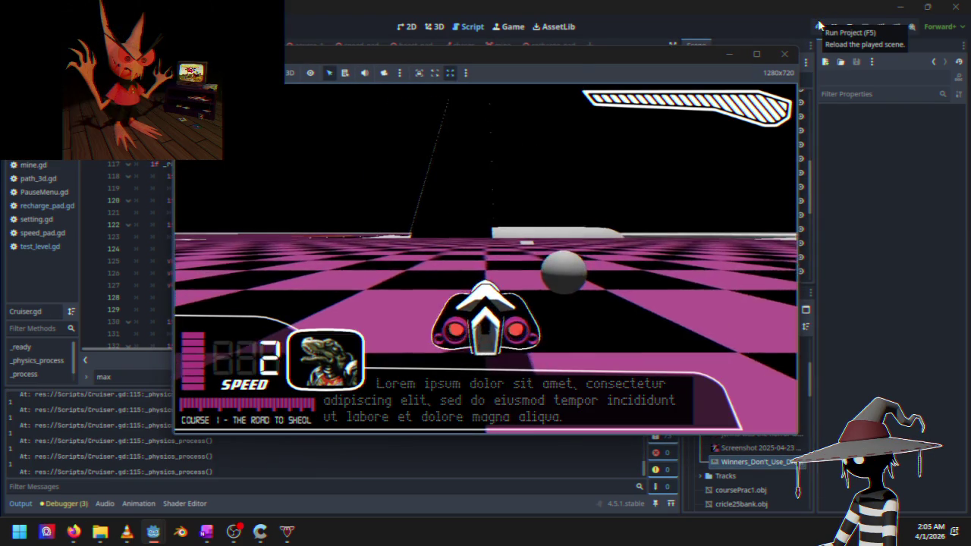
key(Up)
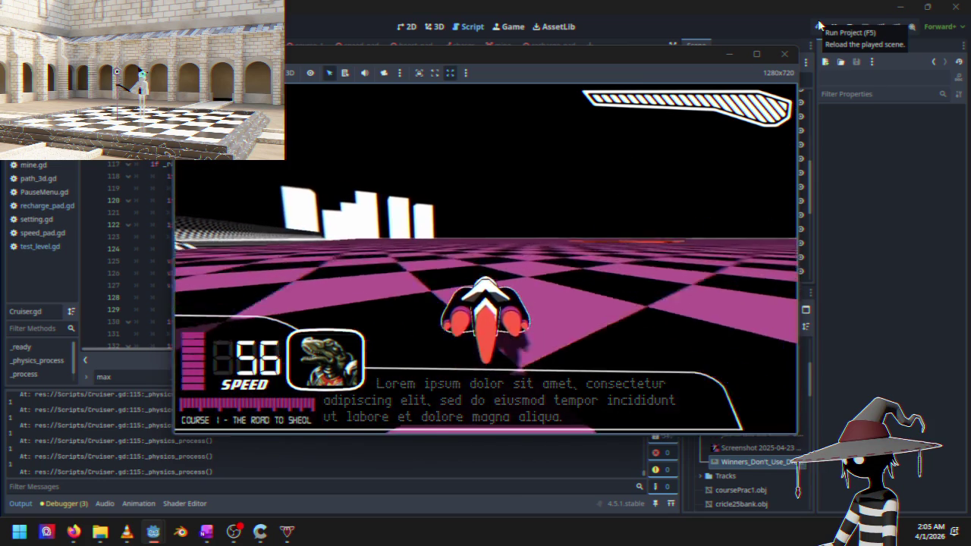
key(Escape)
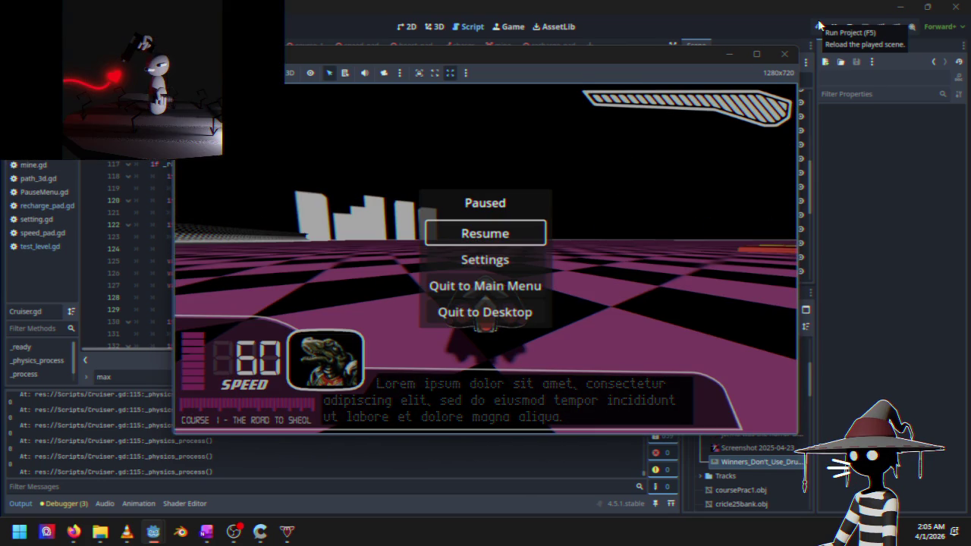
click(851, 28)
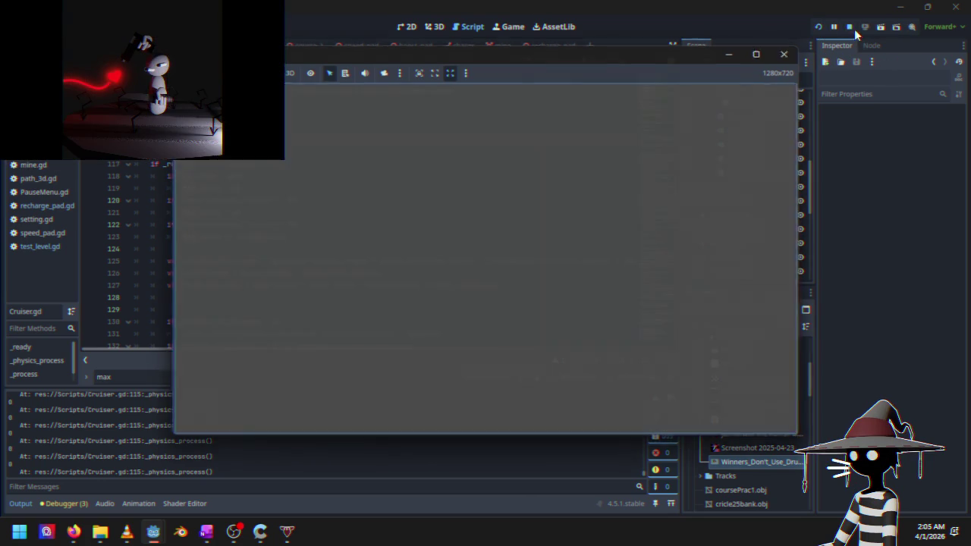
click(243, 237)
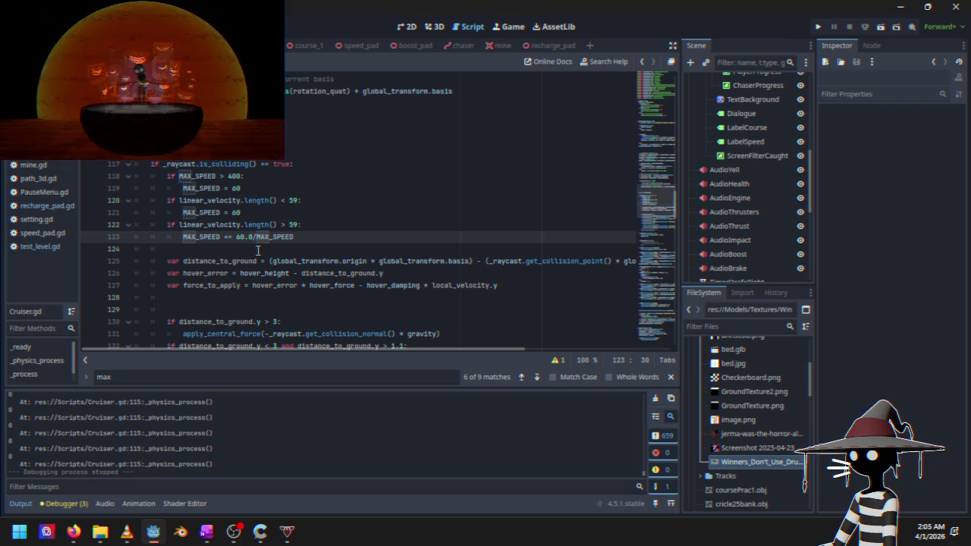
Relaunch Black Sun with line 123 adding 60.0/MAX_SPEED, and pick Start on the title menu
click(255, 212)
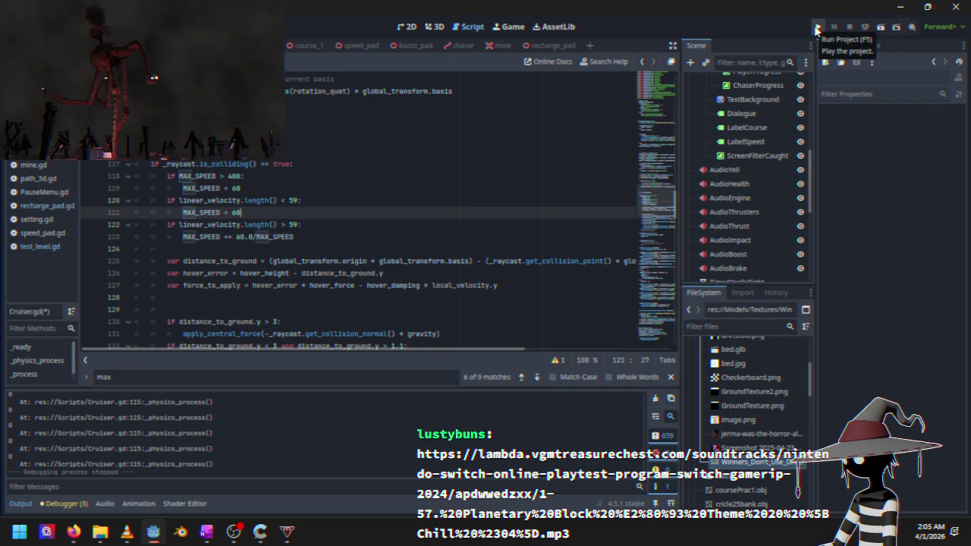
click(816, 28)
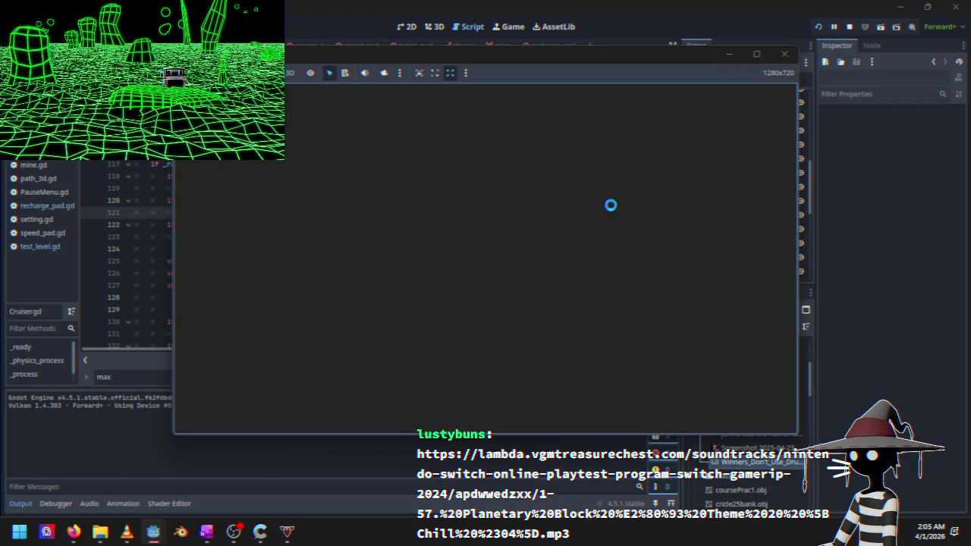
key(Return)
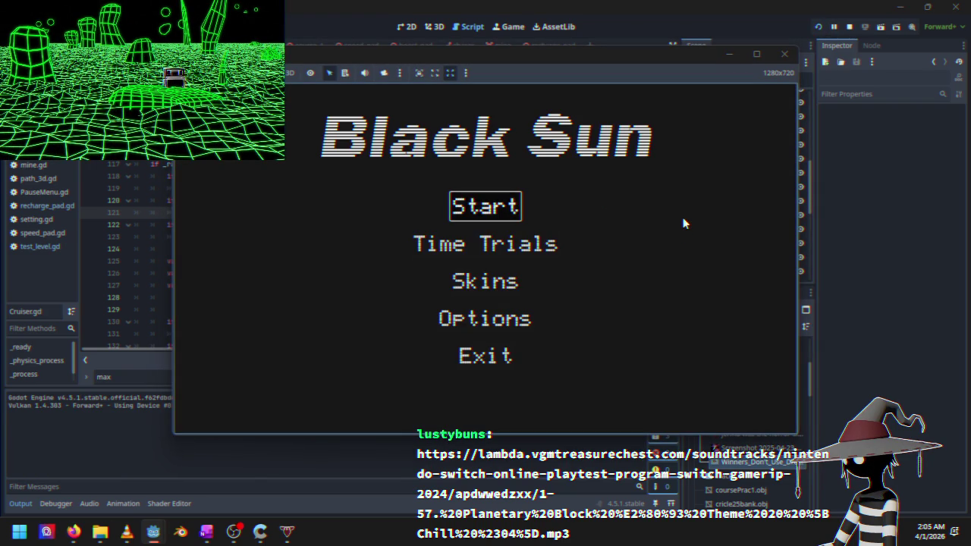